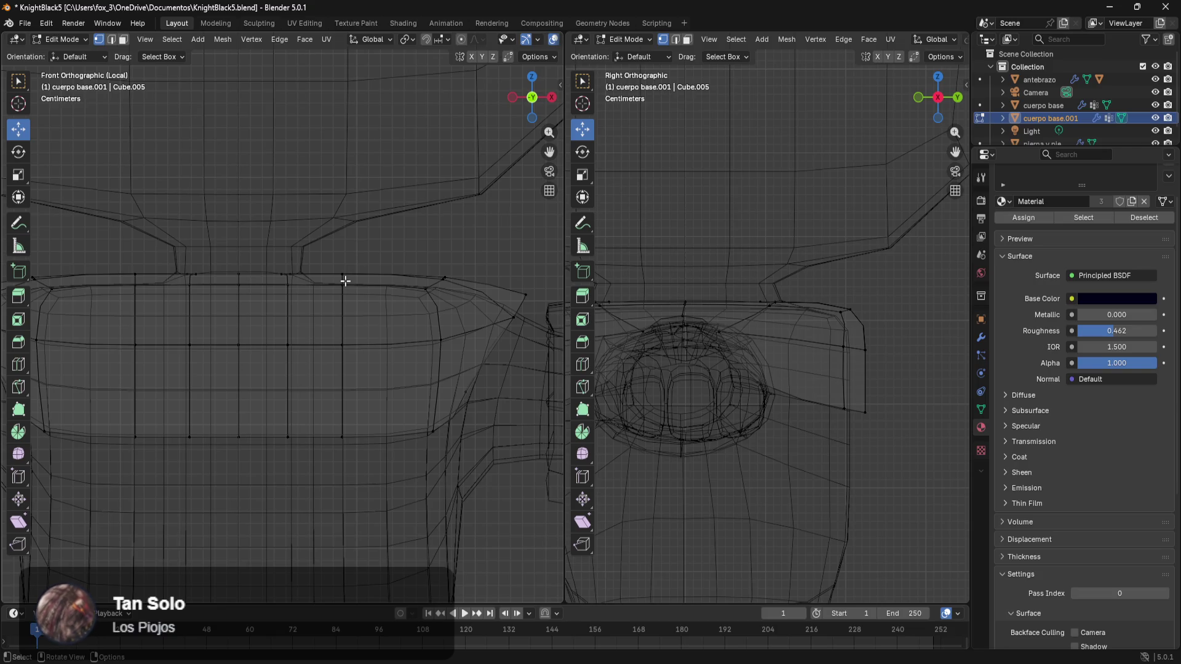
- Select the chest plate's curved side edge loops and shift them to the right
{"action": "left_click_drag", "start_coordinate": [345, 268], "coordinate": [343, 445]}
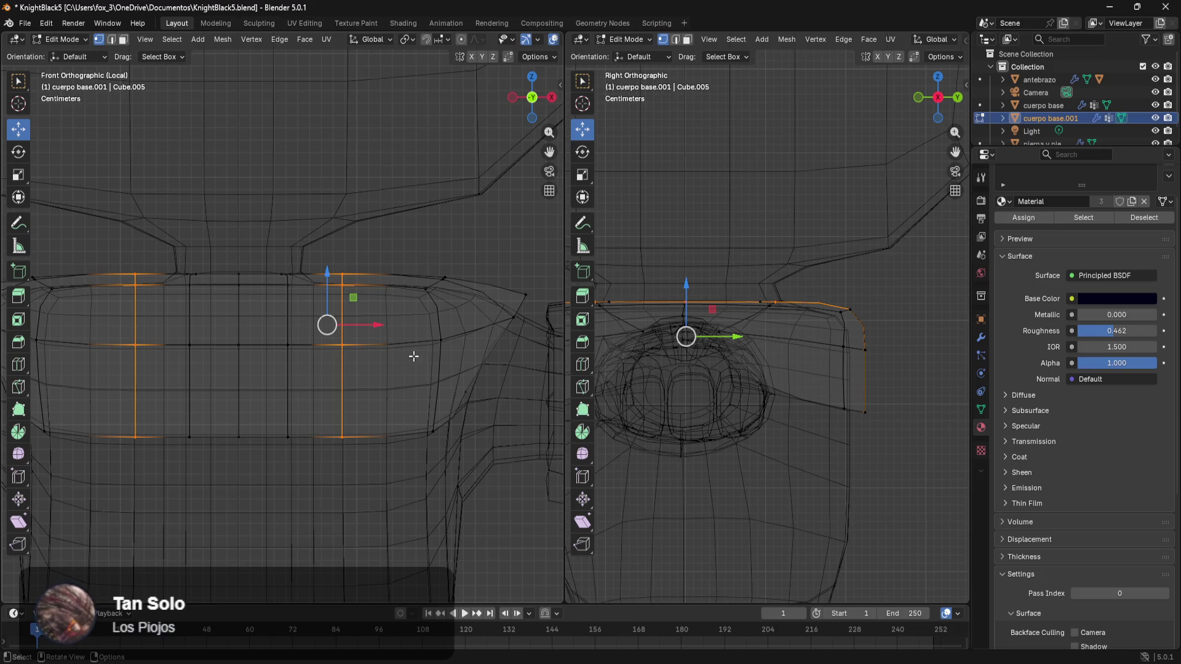
{"action": "left_click", "coordinate": [435, 334], "text": "alt"}
{"action": "key", "text": "g"}
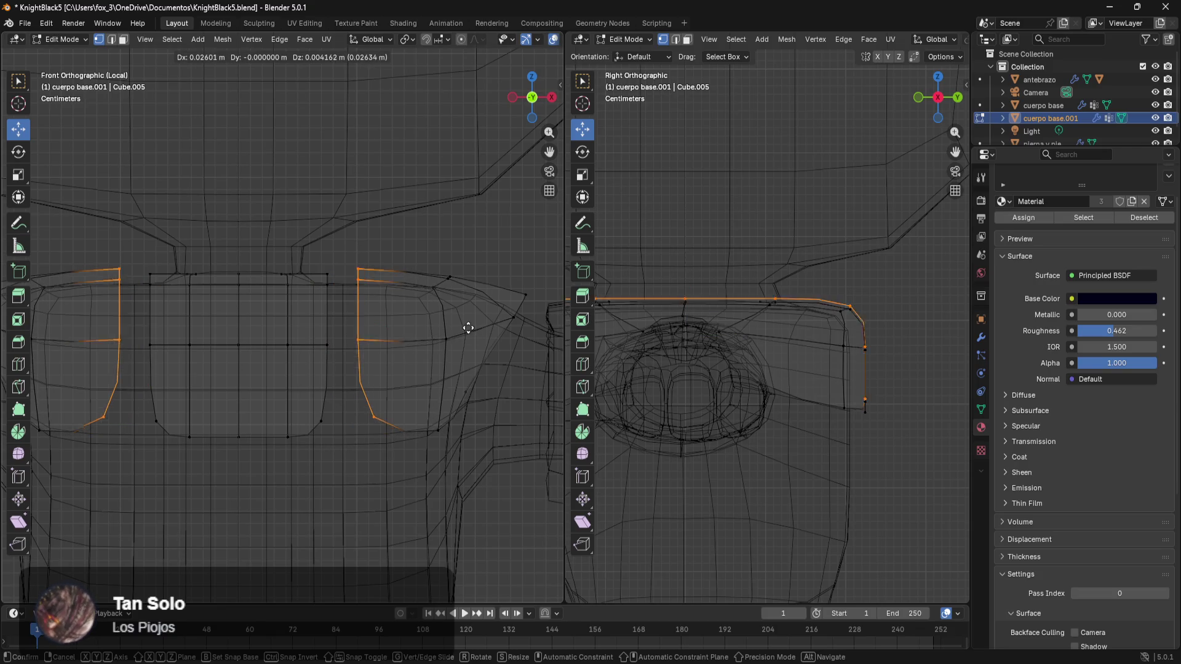
{"action": "right_click", "coordinate": [469, 332]}
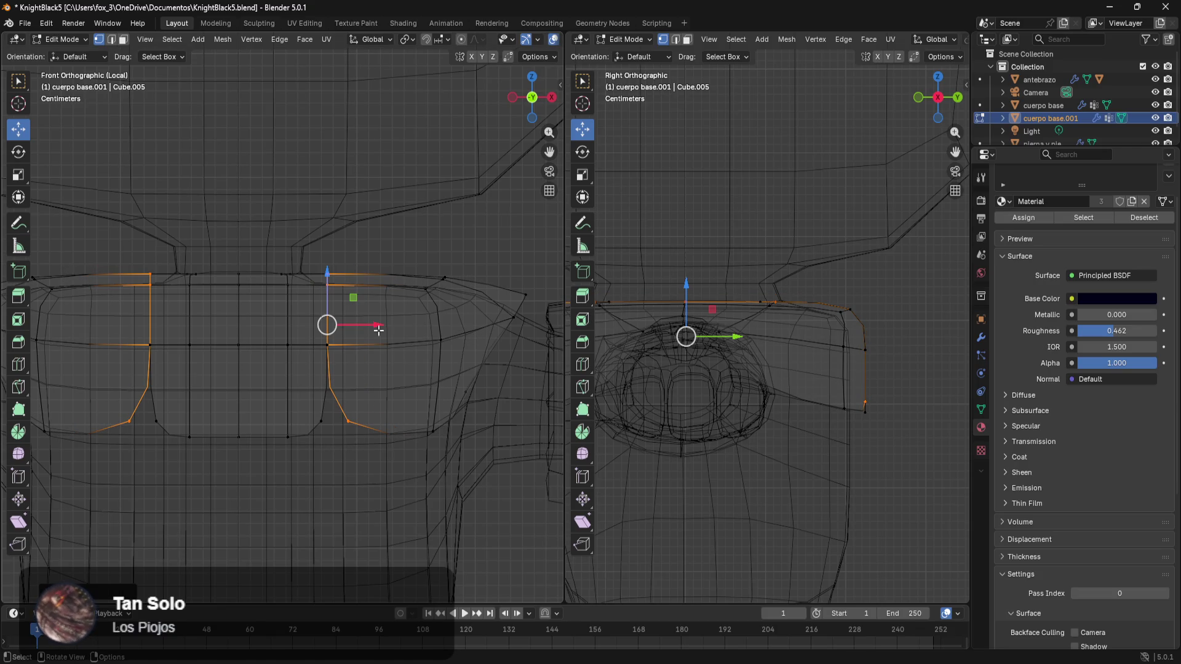
{"action": "left_click_drag", "start_coordinate": [377, 330], "coordinate": [423, 330]}
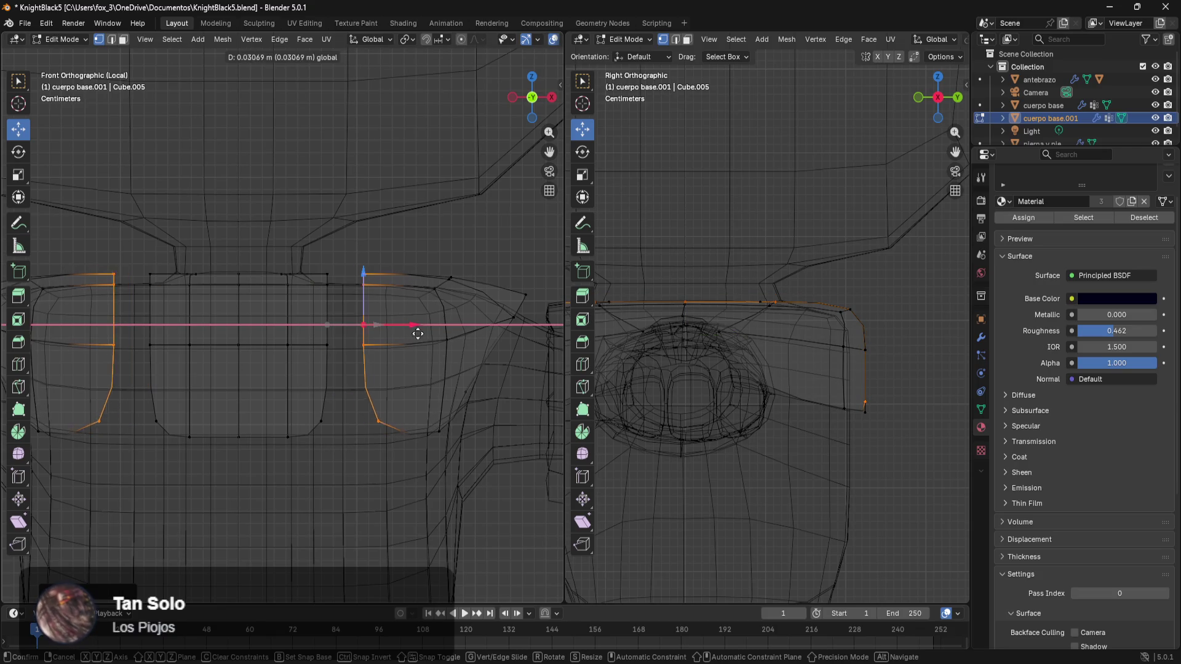
- Raise the plate's top edge loop slightly, then undo the sideways shift
{"action": "left_click", "coordinate": [407, 235]}
{"action": "left_click_drag", "start_coordinate": [397, 231], "coordinate": [364, 315]}
{"action": "mouse_move", "coordinate": [373, 273]}
{"action": "left_mouse_down"}
{"action": "mouse_move", "coordinate": [369, 221]}
{"action": "mouse_move", "coordinate": [386, 211]}
{"action": "mouse_move", "coordinate": [378, 265]}
{"action": "left_mouse_up"}
{"action": "key", "text": "ctrl+z"}
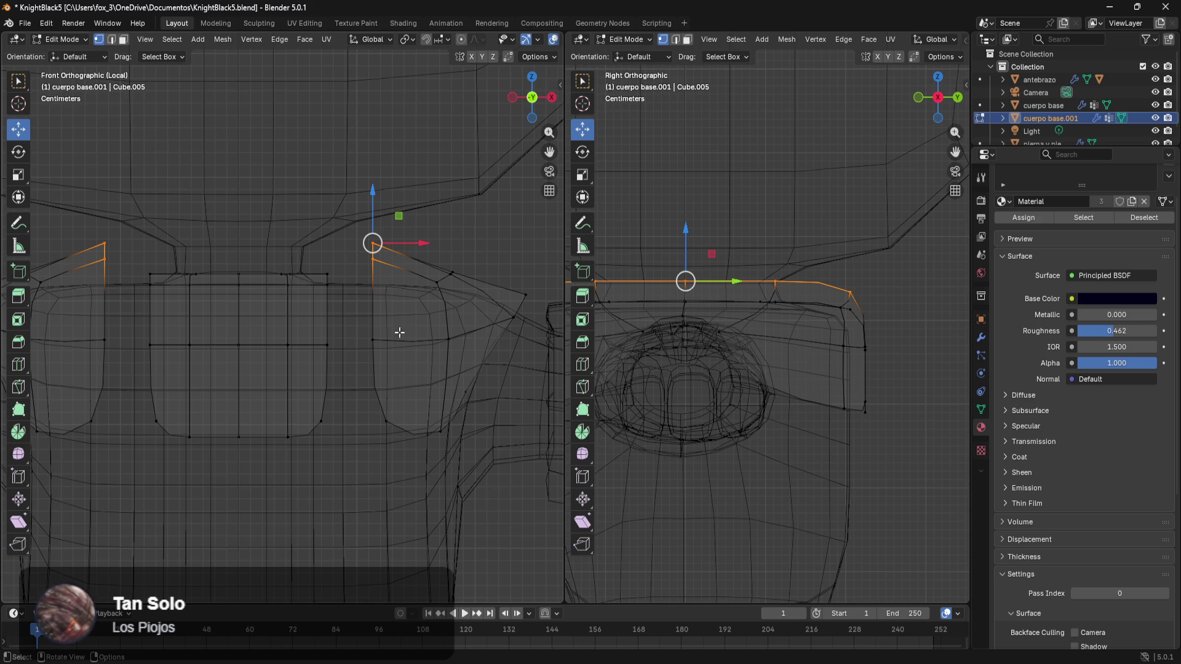
- Select a lower edge loop and raise it upward toward the shoulders
{"action": "left_click_drag", "start_coordinate": [487, 391], "coordinate": [374, 461]}
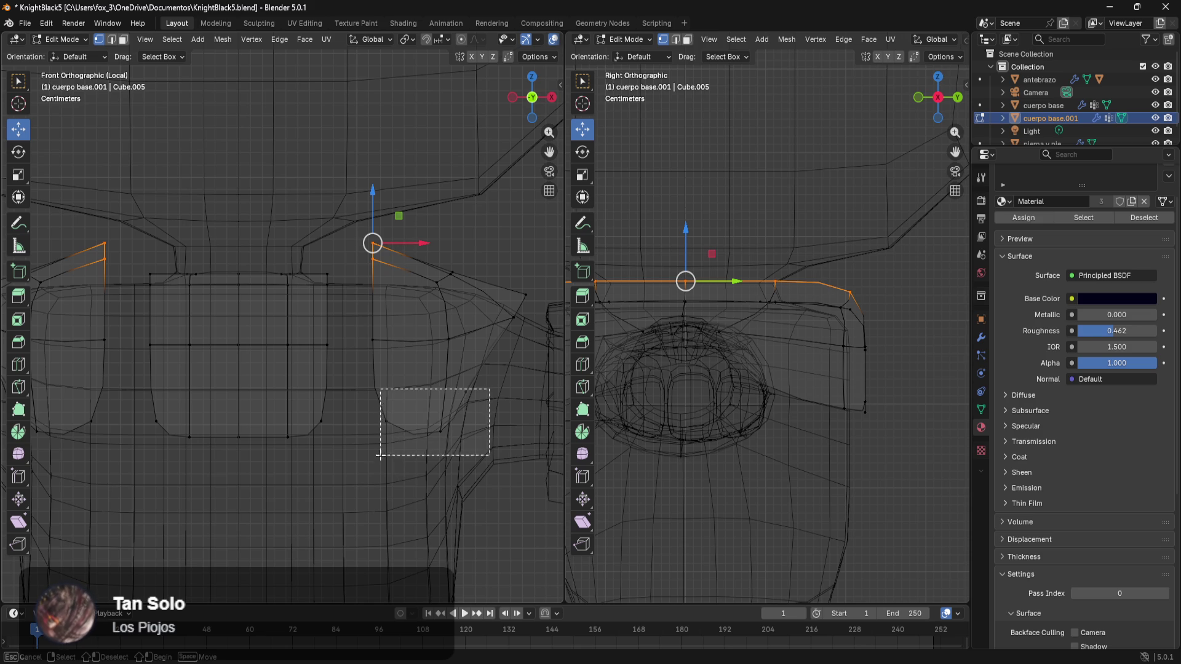
{"action": "mouse_move", "coordinate": [424, 377]}
{"action": "left_mouse_down"}
{"action": "mouse_move", "coordinate": [444, 313]}
{"action": "mouse_move", "coordinate": [347, 349]}
{"action": "left_mouse_up"}
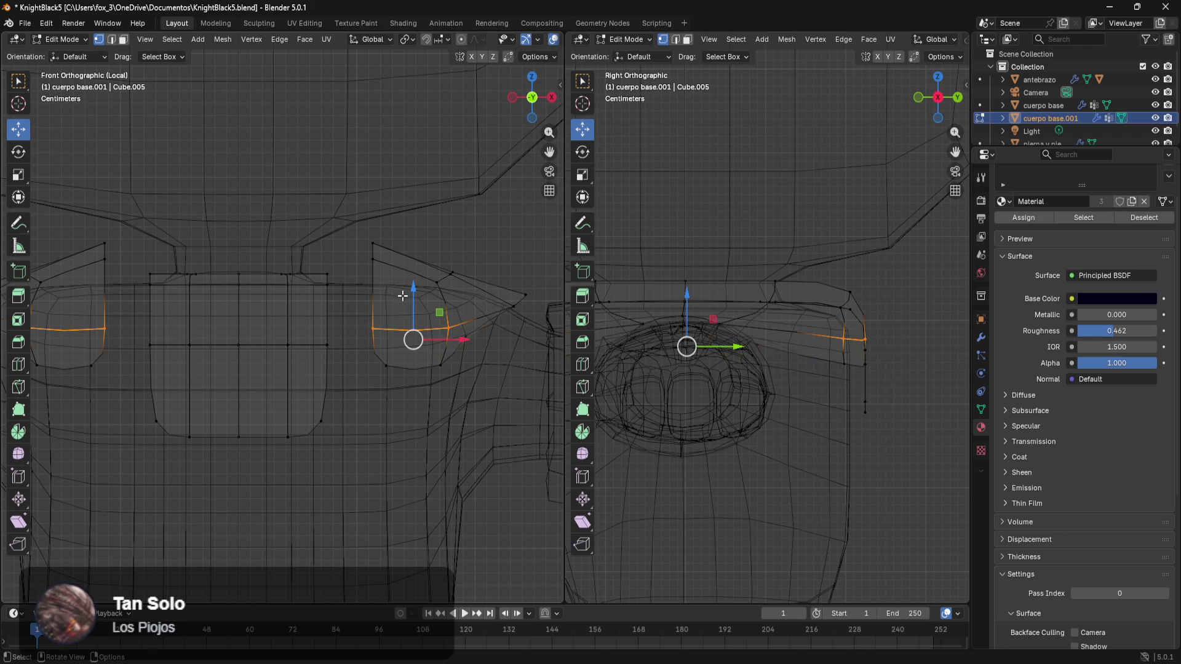
- Lift the edge loop higher toward the shoulder and probe individual shoulder vertices
{"action": "left_click_drag", "start_coordinate": [410, 290], "coordinate": [420, 269]}
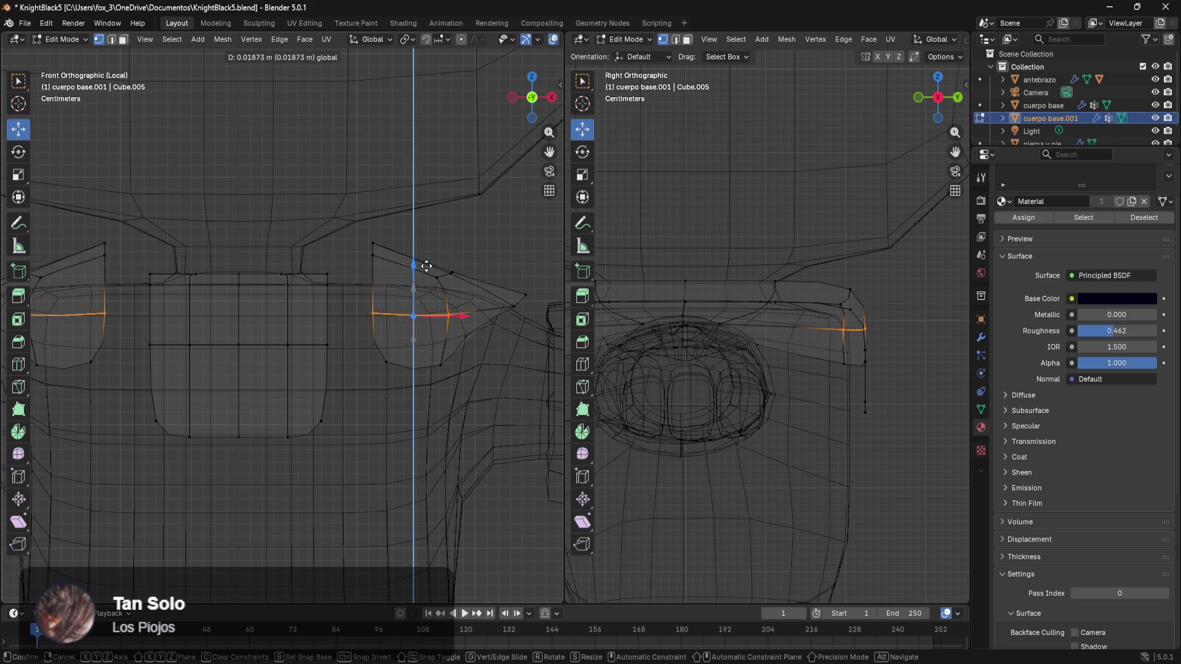
{"action": "left_click", "coordinate": [370, 245]}
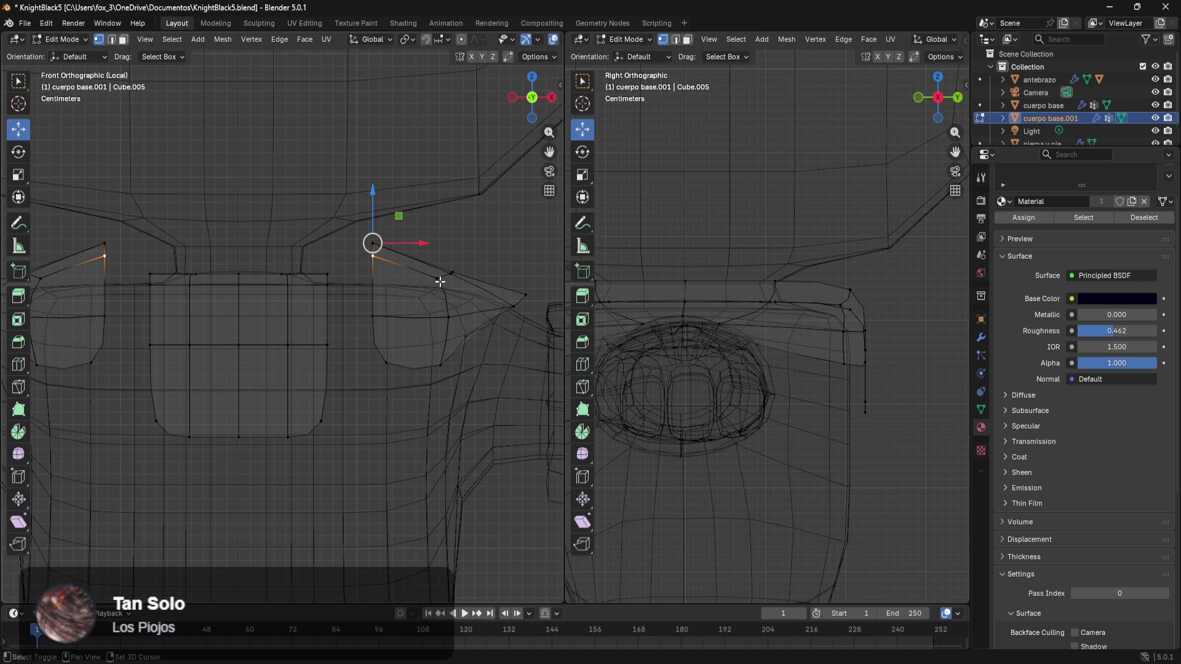
{"action": "left_click", "coordinate": [415, 263]}
{"action": "left_click", "coordinate": [327, 274]}
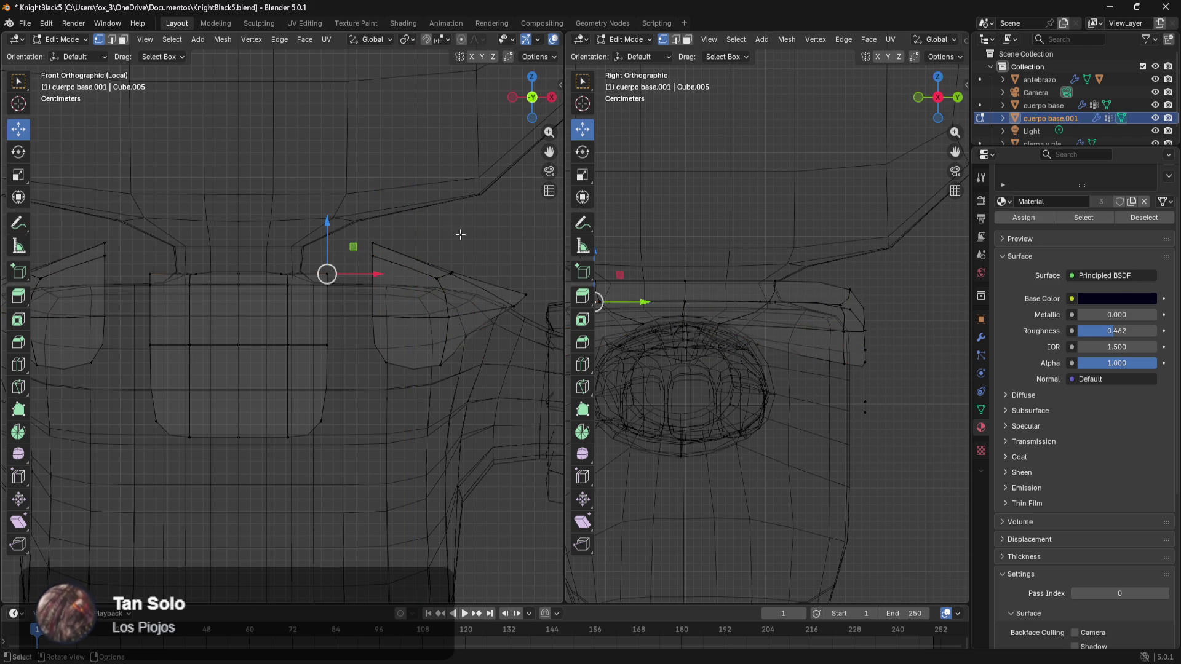
{"action": "left_click", "coordinate": [452, 273]}
{"action": "left_click", "coordinate": [379, 172]}
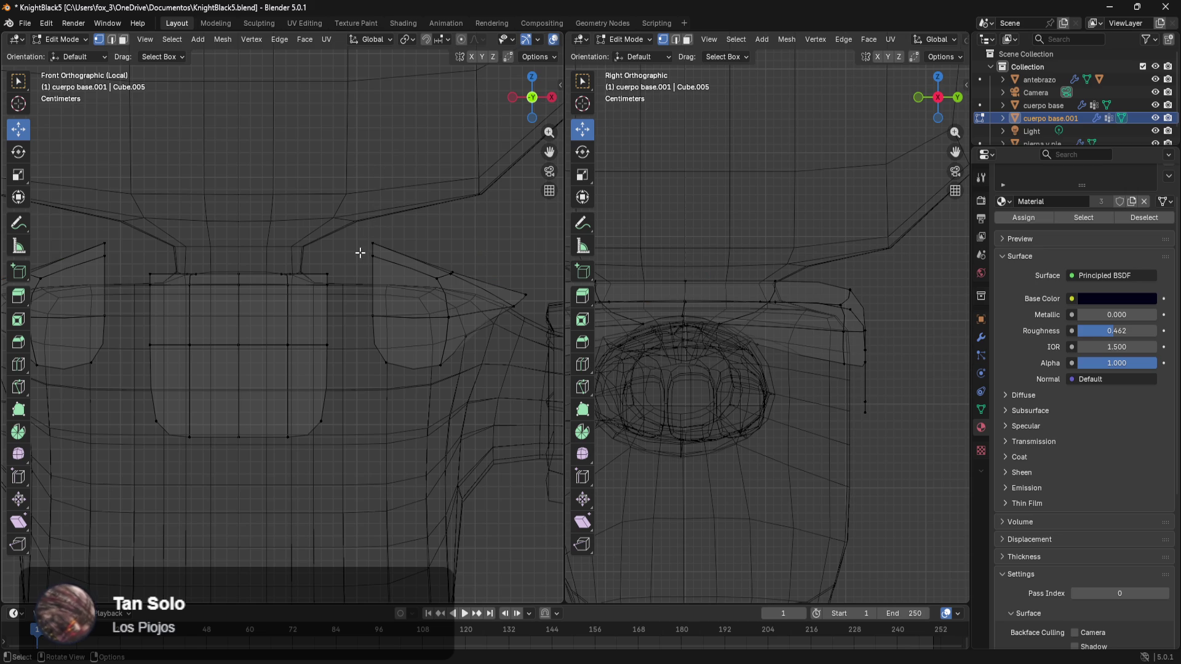
- Lower the shoulder corner vertex to follow the torso outline
{"action": "left_click_drag", "start_coordinate": [360, 252], "coordinate": [442, 288]}
{"action": "left_click_drag", "start_coordinate": [414, 229], "coordinate": [418, 262]}
{"action": "left_click", "coordinate": [520, 227]}
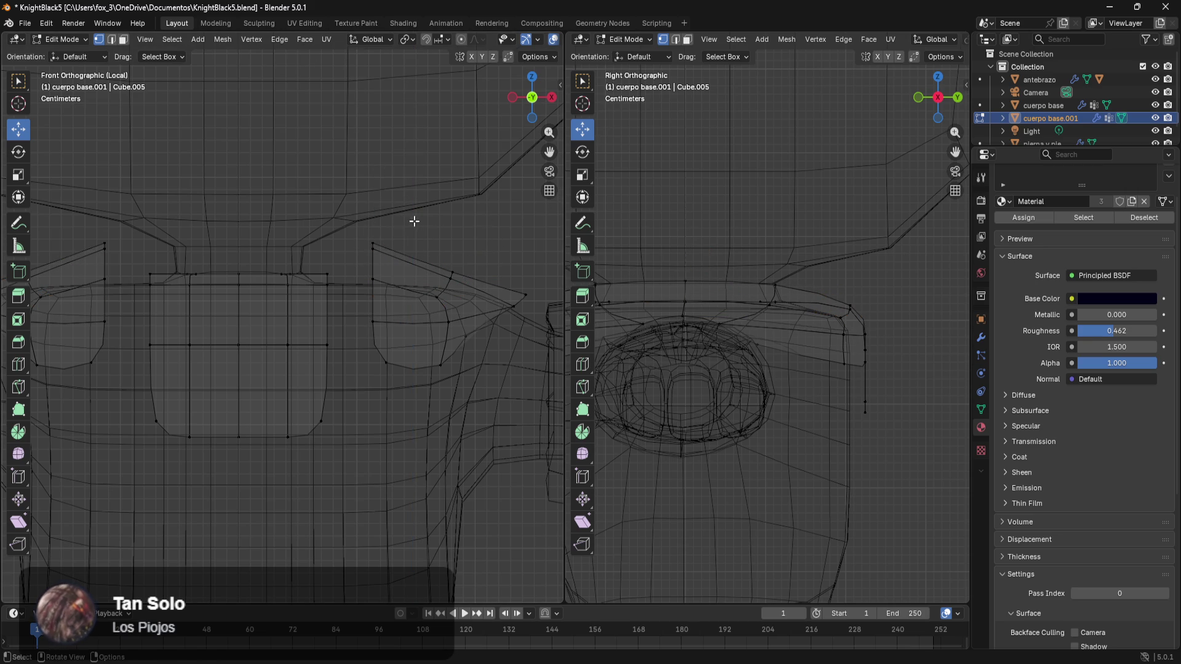
- Reposition the shoulder edge loop inward and upward so it curves around the torso
{"action": "left_click_drag", "start_coordinate": [351, 227], "coordinate": [390, 295]}
{"action": "left_click_drag", "start_coordinate": [374, 205], "coordinate": [370, 218]}
{"action": "left_click_drag", "start_coordinate": [422, 276], "coordinate": [395, 275]}
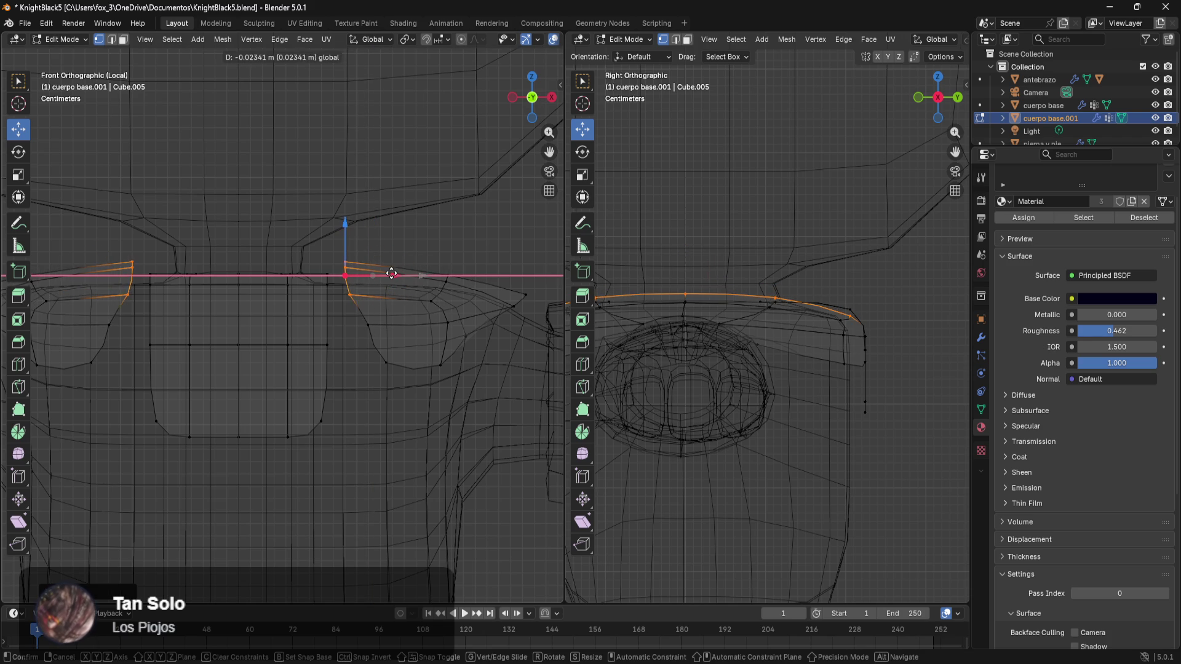
{"action": "left_click_drag", "start_coordinate": [348, 224], "coordinate": [373, 261]}
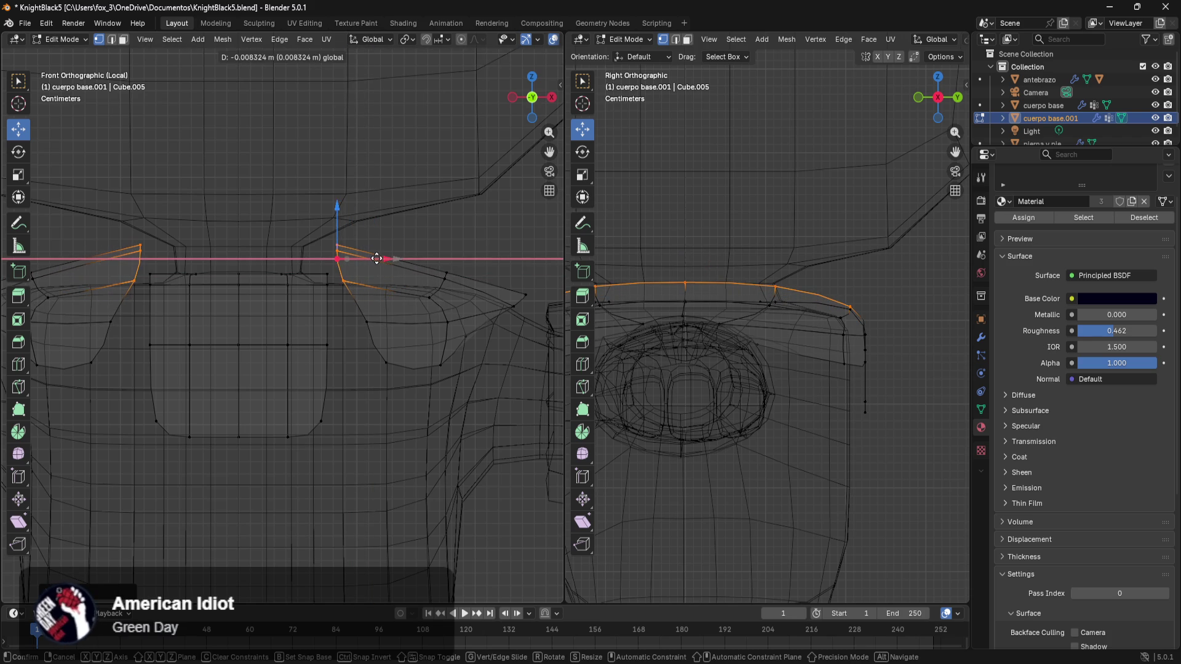
{"action": "middle_click_drag", "start_coordinate": [503, 281], "coordinate": [426, 305], "text": "shift"}
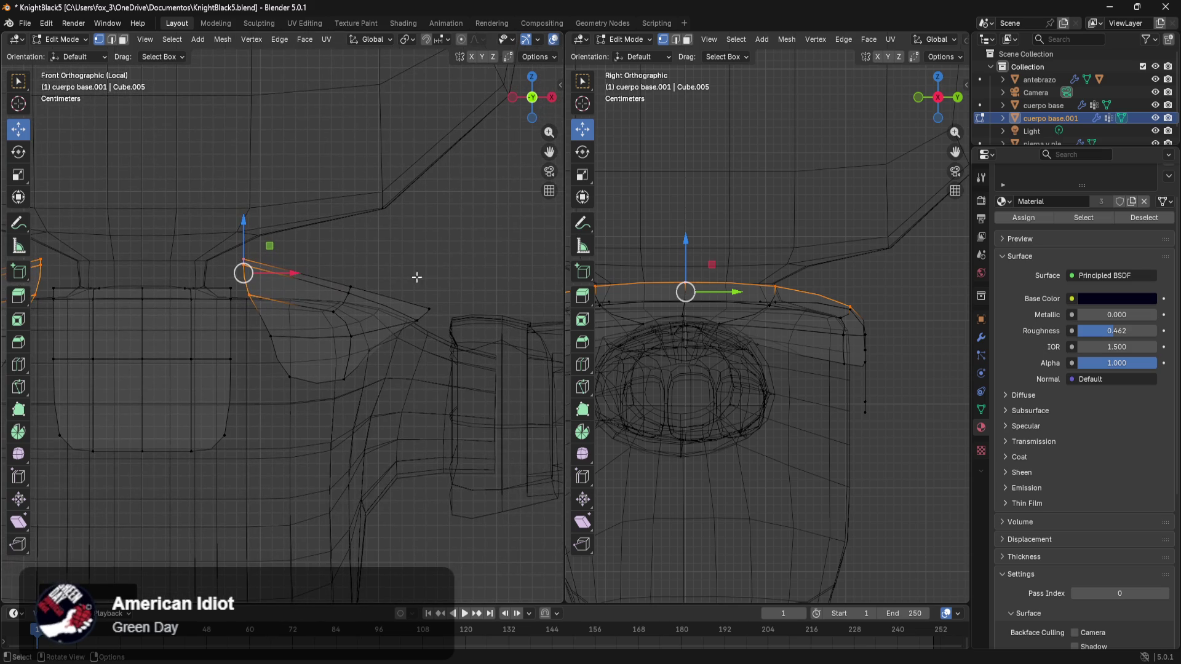
- Raise the shoulder tip vertices and the vertices beneath the shoulder flap
{"action": "left_click_drag", "start_coordinate": [462, 277], "coordinate": [368, 381]}
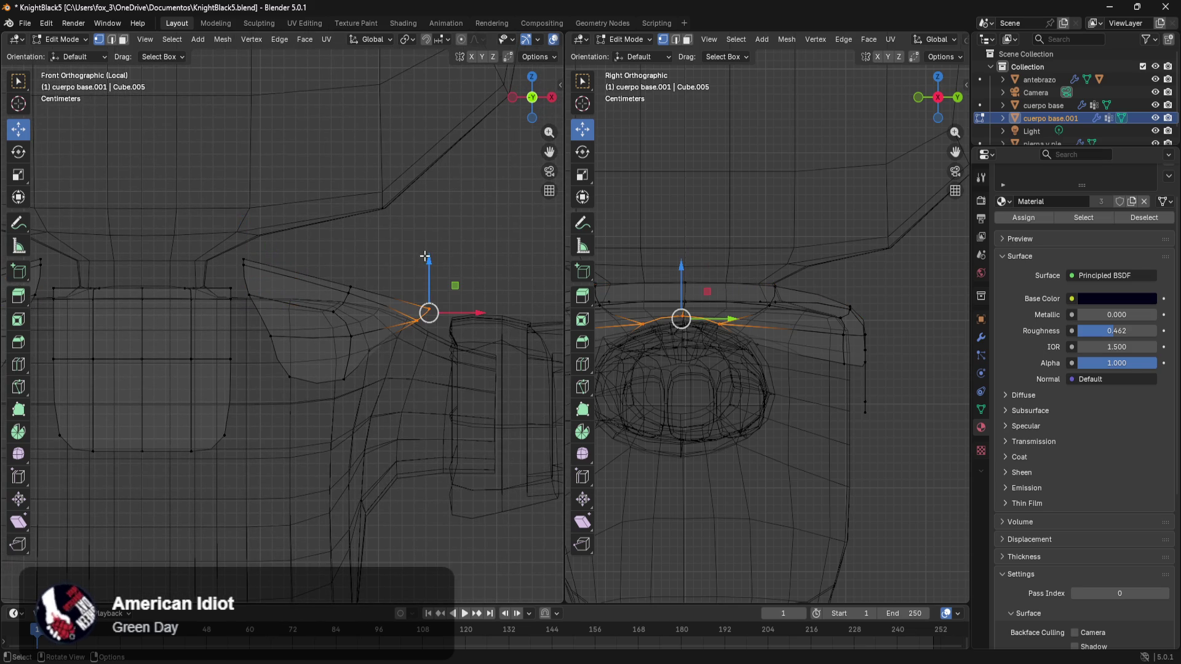
{"action": "left_click_drag", "start_coordinate": [428, 258], "coordinate": [446, 226]}
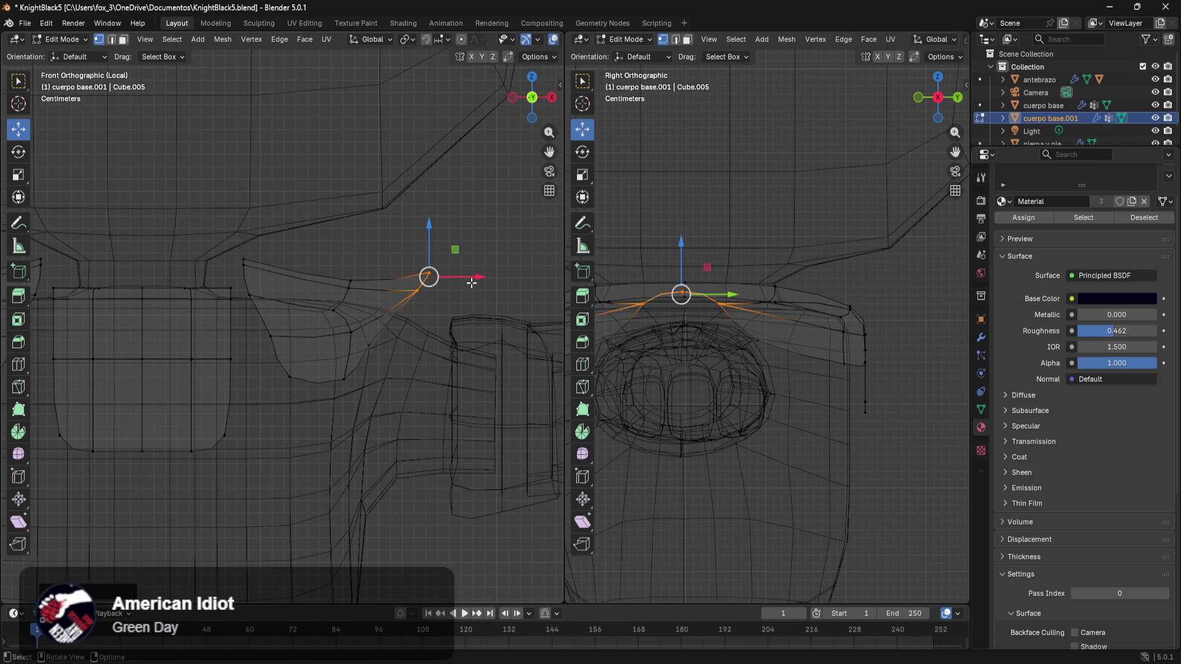
{"action": "left_click_drag", "start_coordinate": [472, 282], "coordinate": [450, 277]}
{"action": "left_click", "coordinate": [296, 194]}
{"action": "mouse_move", "coordinate": [373, 251]}
{"action": "left_mouse_down"}
{"action": "mouse_move", "coordinate": [338, 306]}
{"action": "mouse_move", "coordinate": [350, 295]}
{"action": "left_mouse_up"}
{"action": "mouse_move", "coordinate": [358, 245]}
{"action": "left_mouse_down"}
{"action": "mouse_move", "coordinate": [363, 258]}
{"action": "mouse_move", "coordinate": [392, 208]}
{"action": "left_mouse_up"}
- Lift the lower flap faces and lower the upper flap faces to flatten the shoulder flap
{"action": "left_click", "coordinate": [405, 382]}
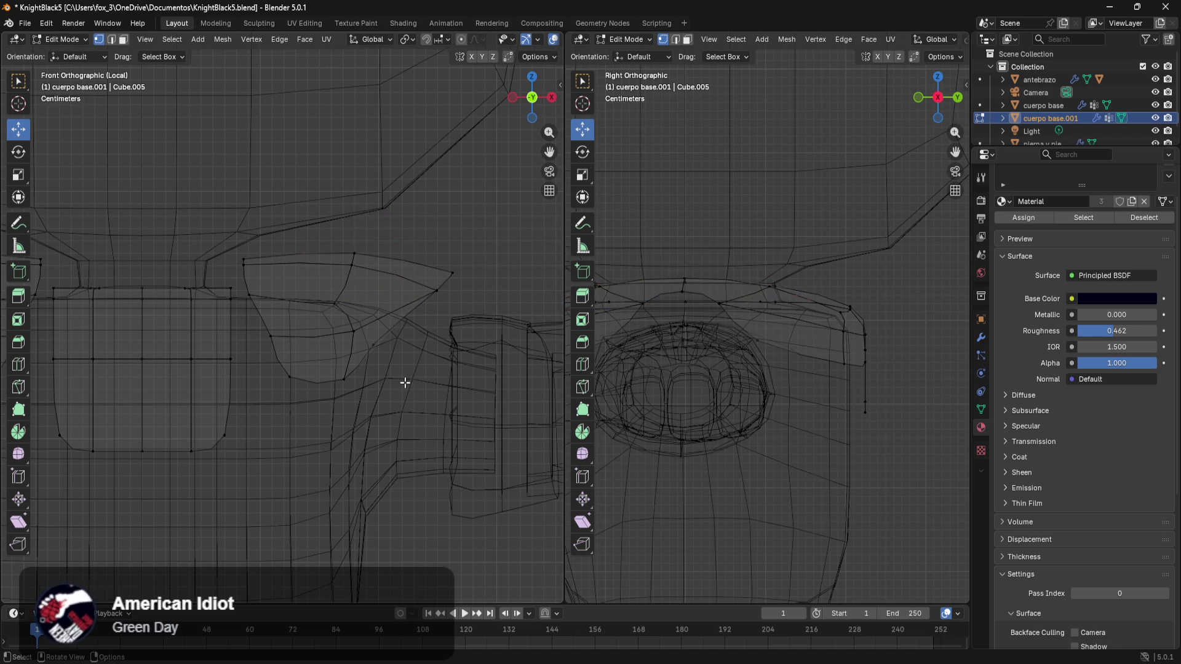
{"action": "left_click_drag", "start_coordinate": [417, 326], "coordinate": [262, 418]}
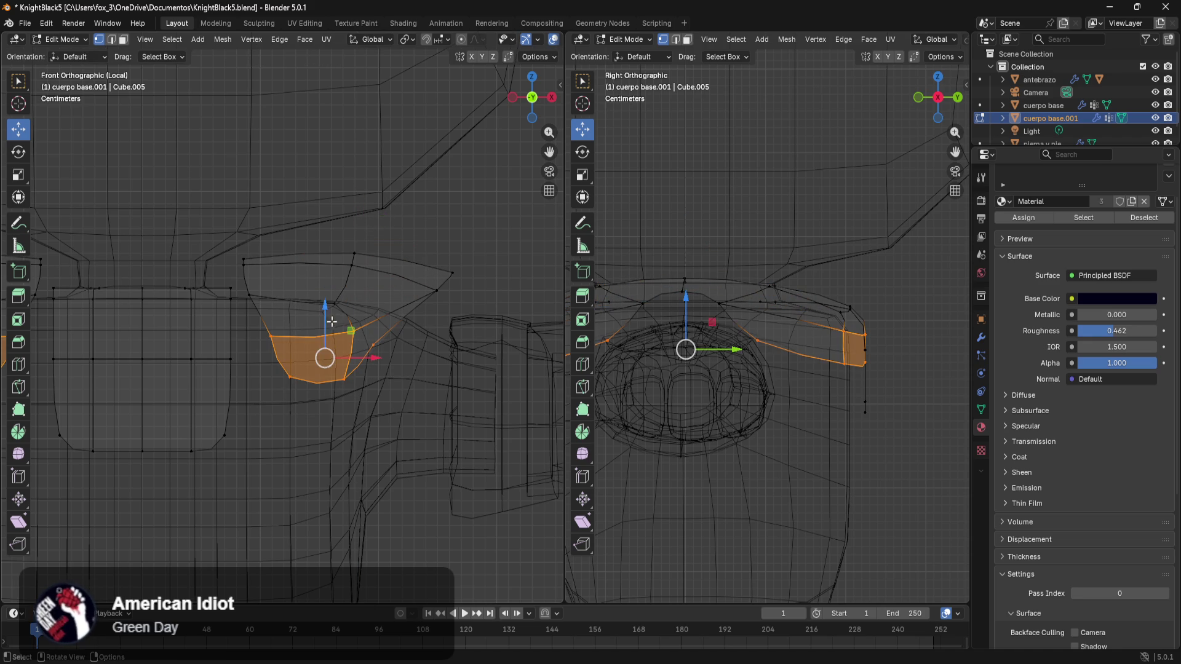
{"action": "left_click_drag", "start_coordinate": [327, 310], "coordinate": [335, 289]}
{"action": "left_click_drag", "start_coordinate": [474, 233], "coordinate": [335, 301]}
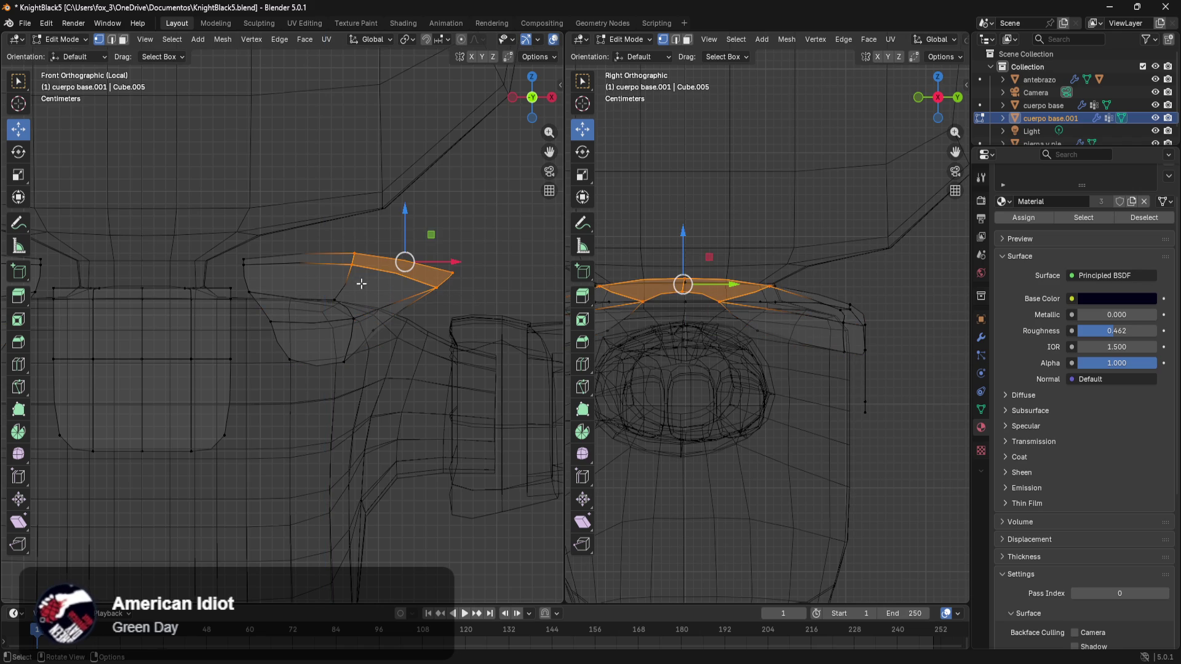
{"action": "left_click_drag", "start_coordinate": [404, 225], "coordinate": [406, 249]}
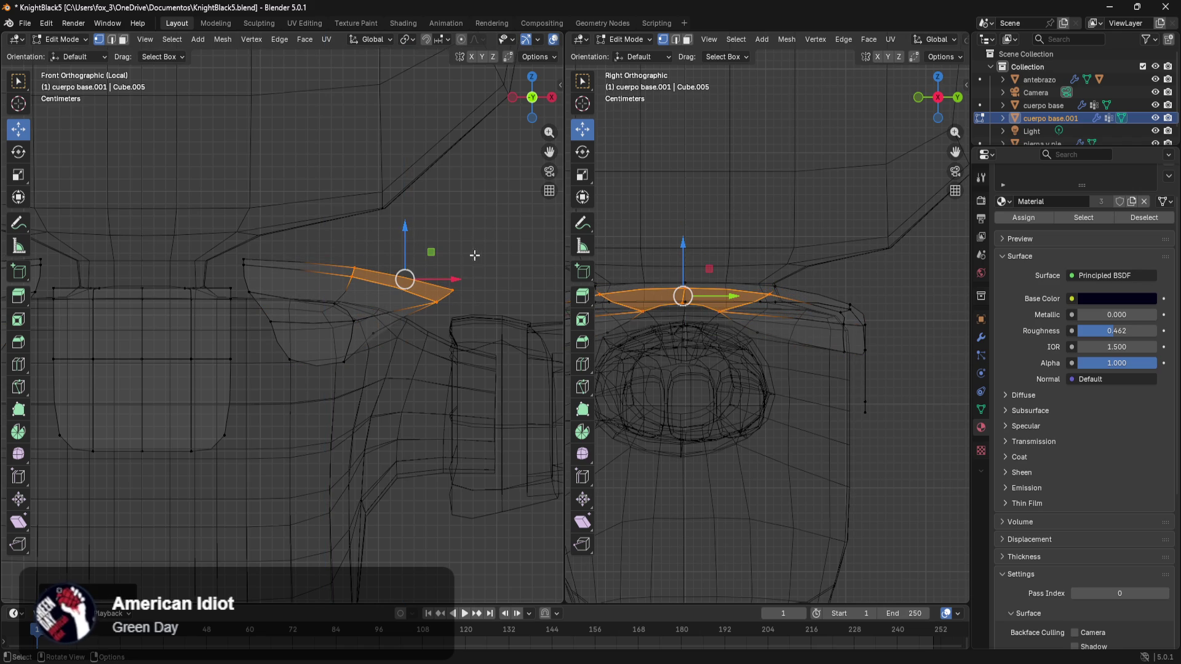
{"action": "key", "text": "g"}
{"action": "left_click", "coordinate": [494, 240]}
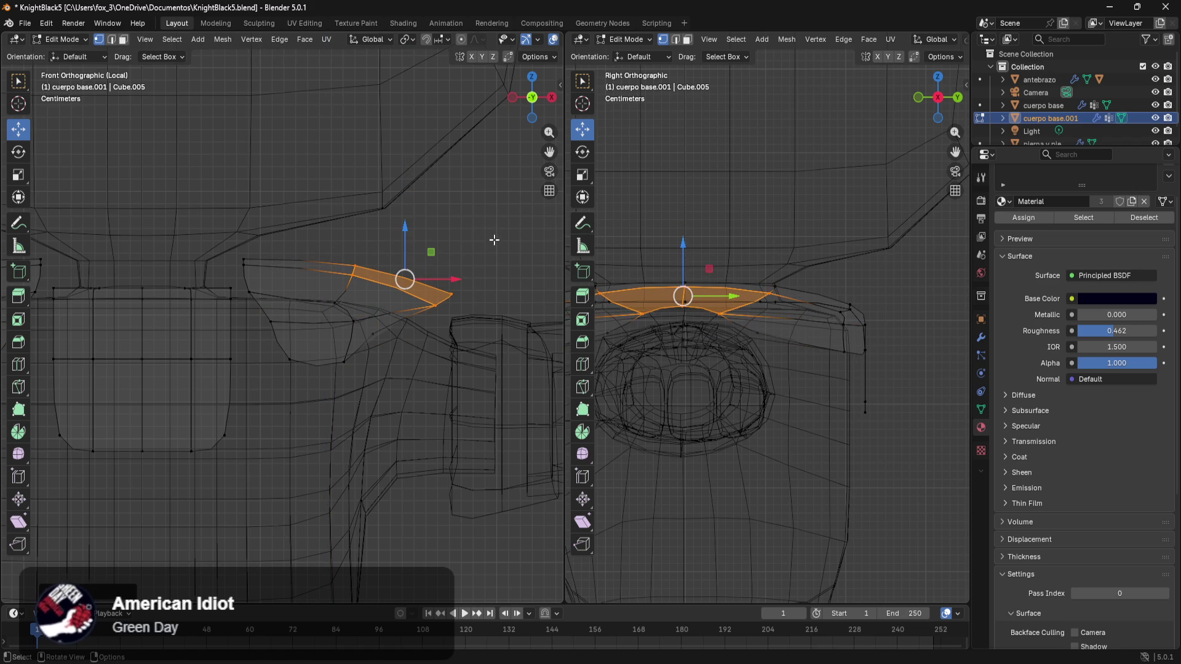
{"action": "left_click_drag", "start_coordinate": [404, 225], "coordinate": [403, 245]}
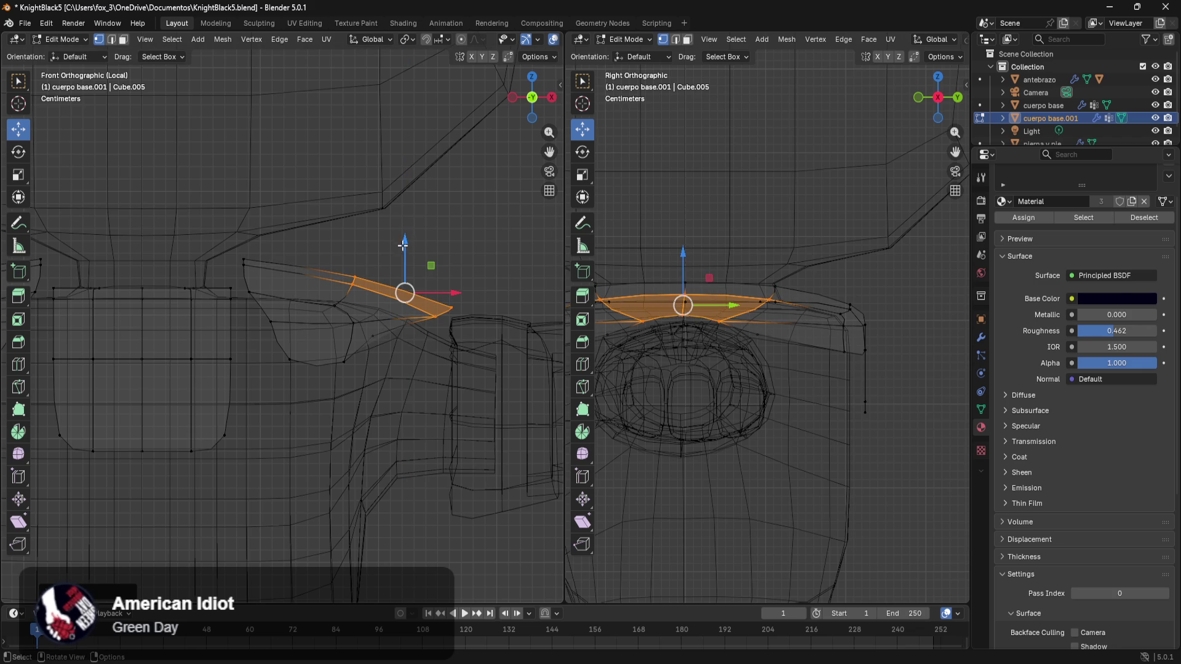
- Lower the faces below the shoulder flap and center the torso in the side view
{"action": "left_click", "coordinate": [398, 357]}
{"action": "left_click_drag", "start_coordinate": [385, 320], "coordinate": [333, 369]}
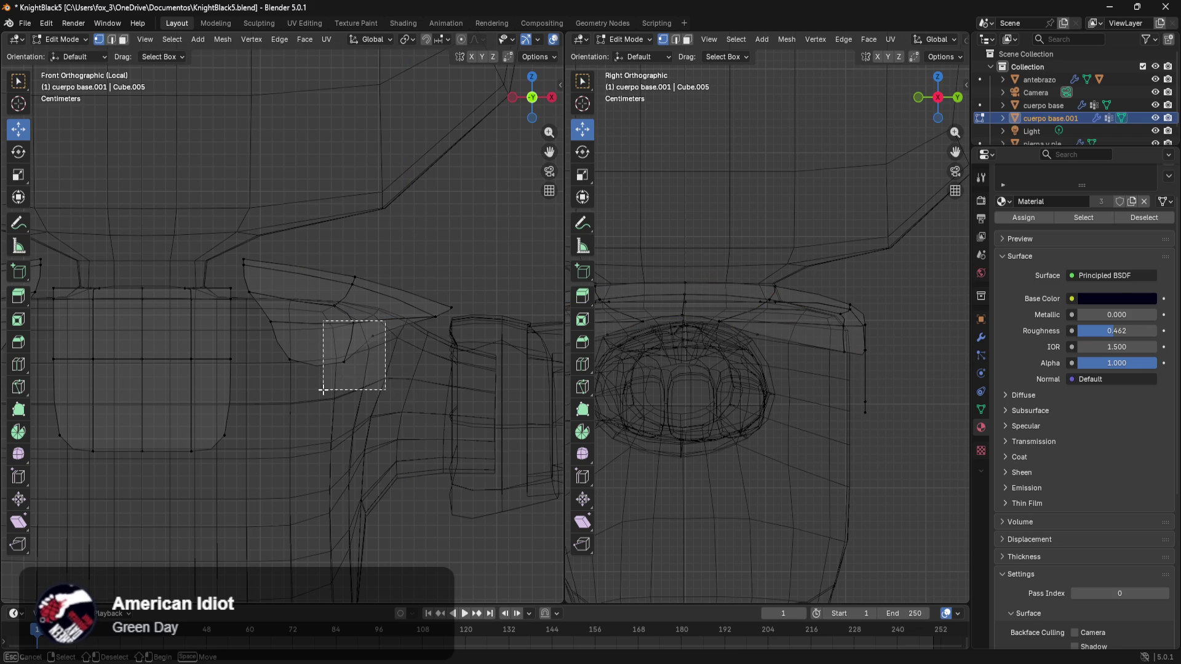
{"action": "left_click_drag", "start_coordinate": [361, 291], "coordinate": [363, 315]}
{"action": "middle_click_drag", "start_coordinate": [737, 401], "coordinate": [805, 420], "text": "shift"}
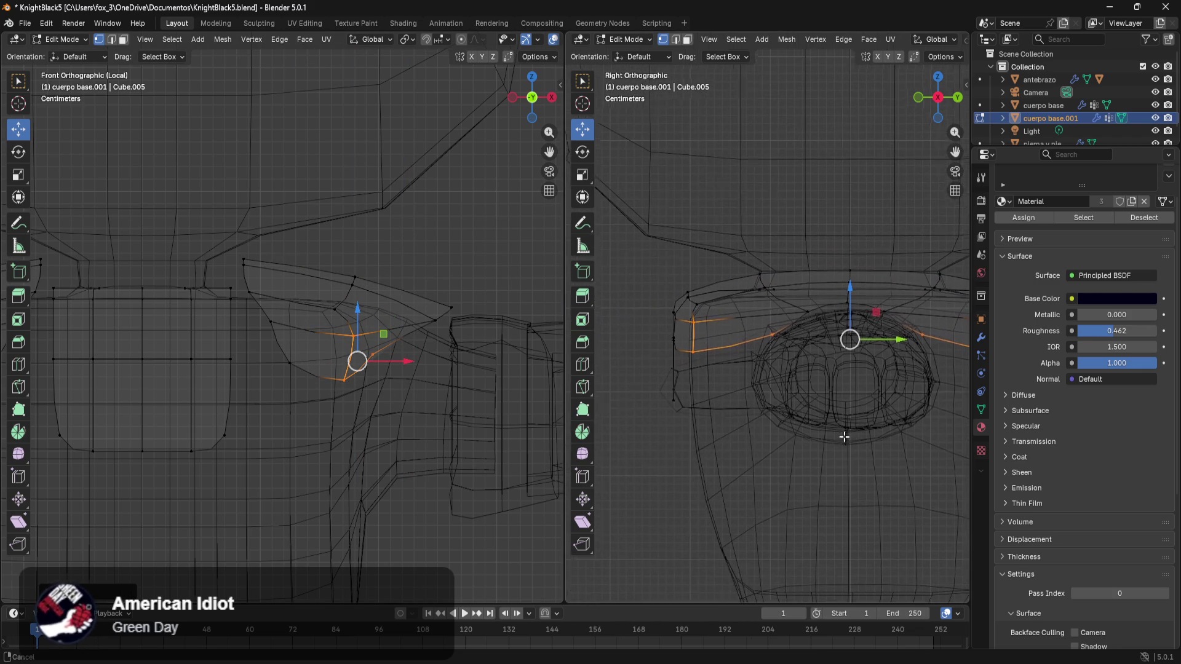
- Move the vertices under the shoulder flap outward to fit the torso
{"action": "left_click", "coordinate": [456, 389]}
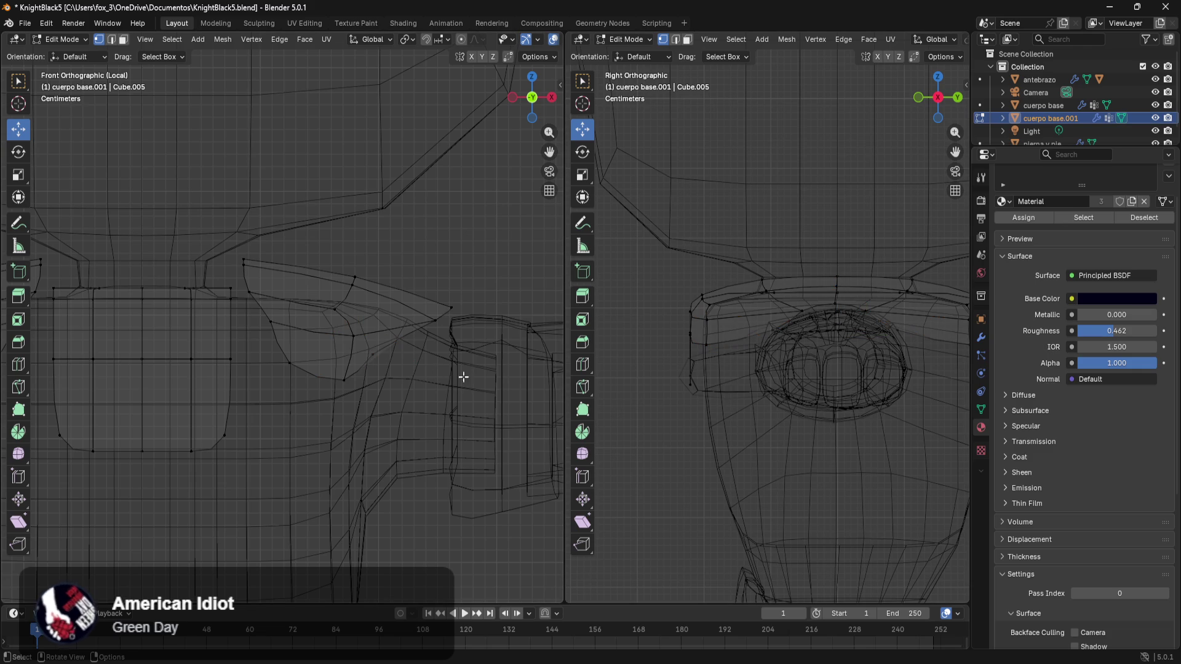
{"action": "left_click_drag", "start_coordinate": [416, 330], "coordinate": [319, 413]}
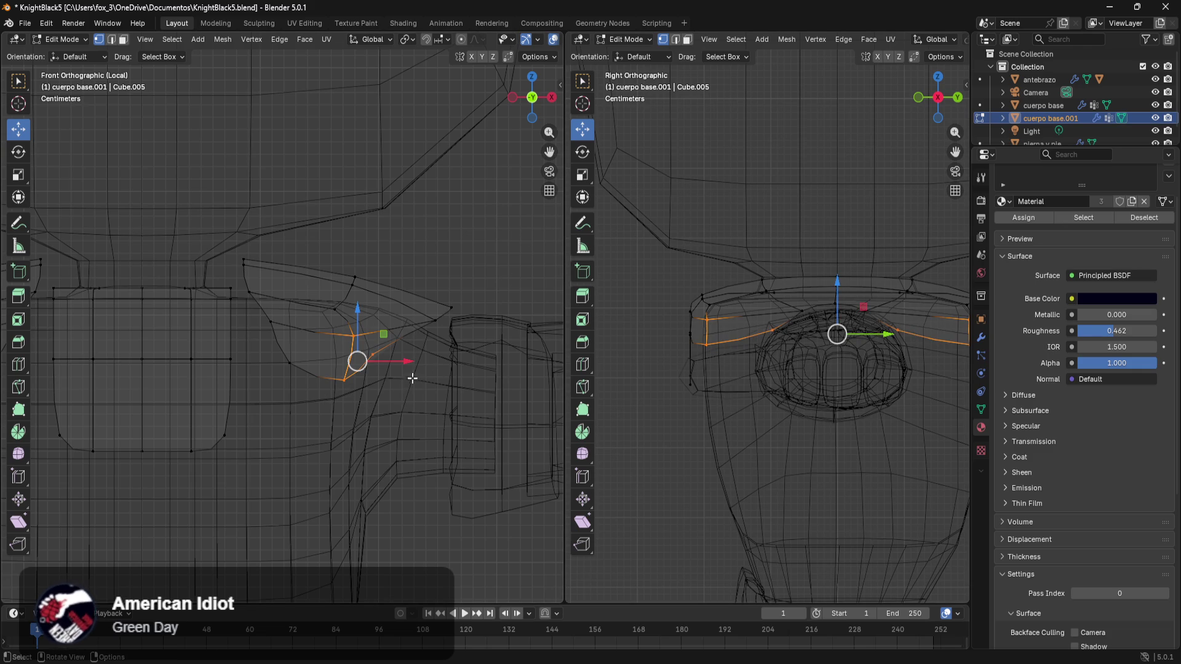
{"action": "left_click_drag", "start_coordinate": [403, 361], "coordinate": [425, 376]}
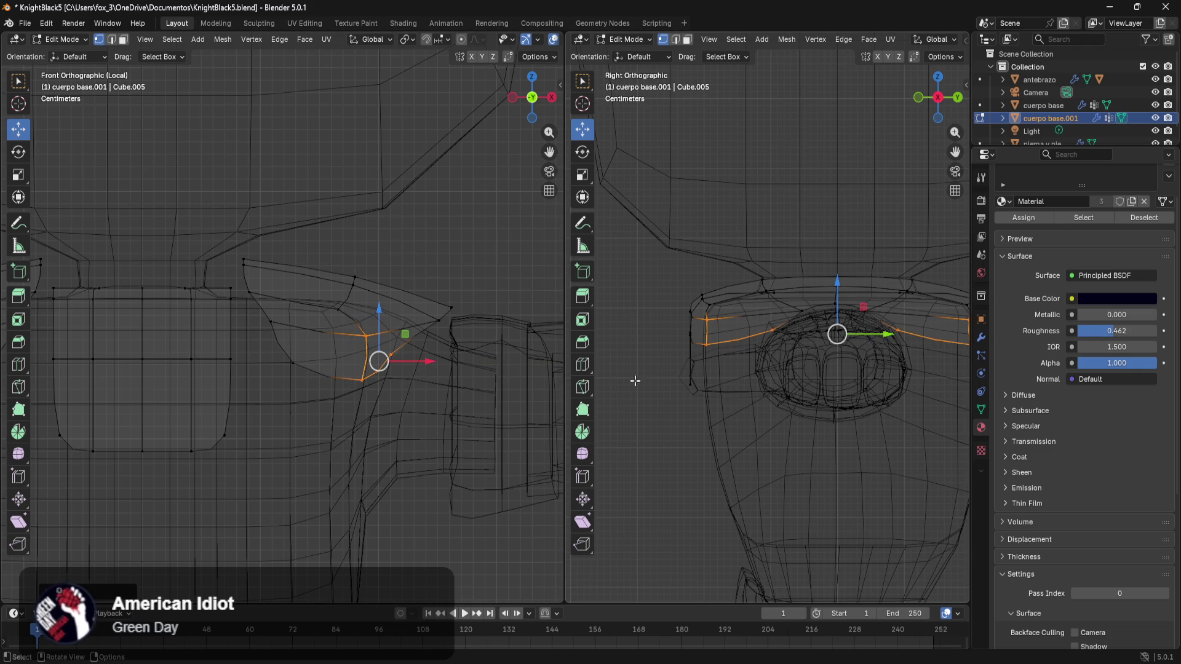
{"action": "left_click", "coordinate": [739, 436]}
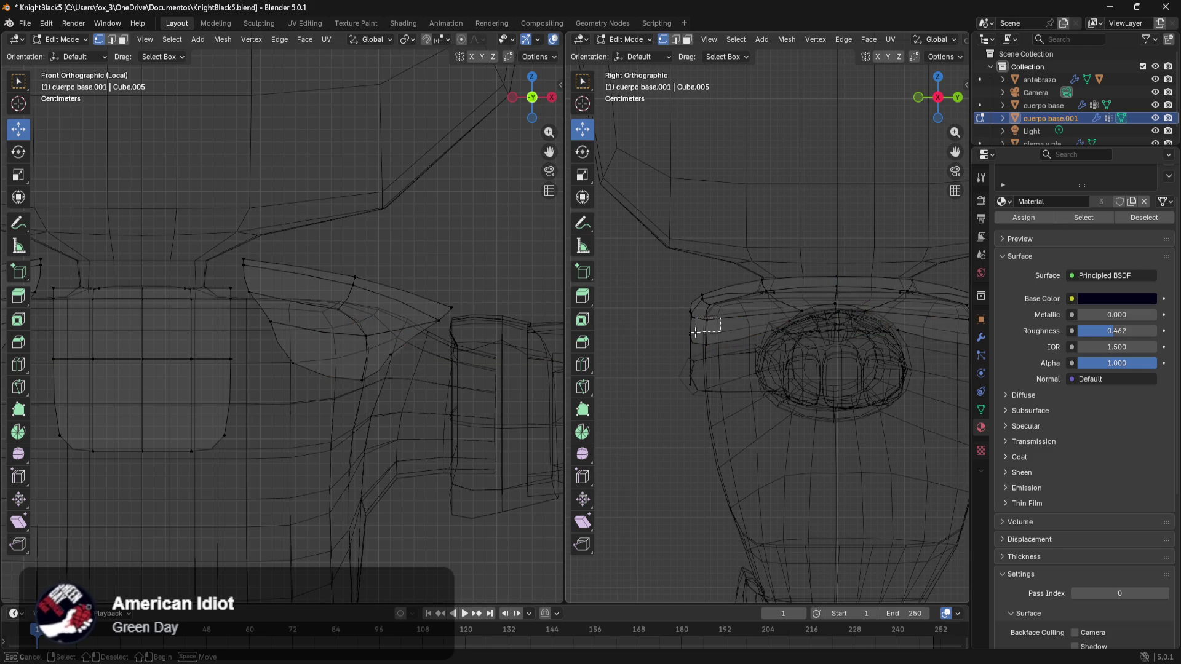
{"action": "left_click_drag", "start_coordinate": [708, 307], "coordinate": [661, 379]}
{"action": "left_click", "coordinate": [642, 287]}
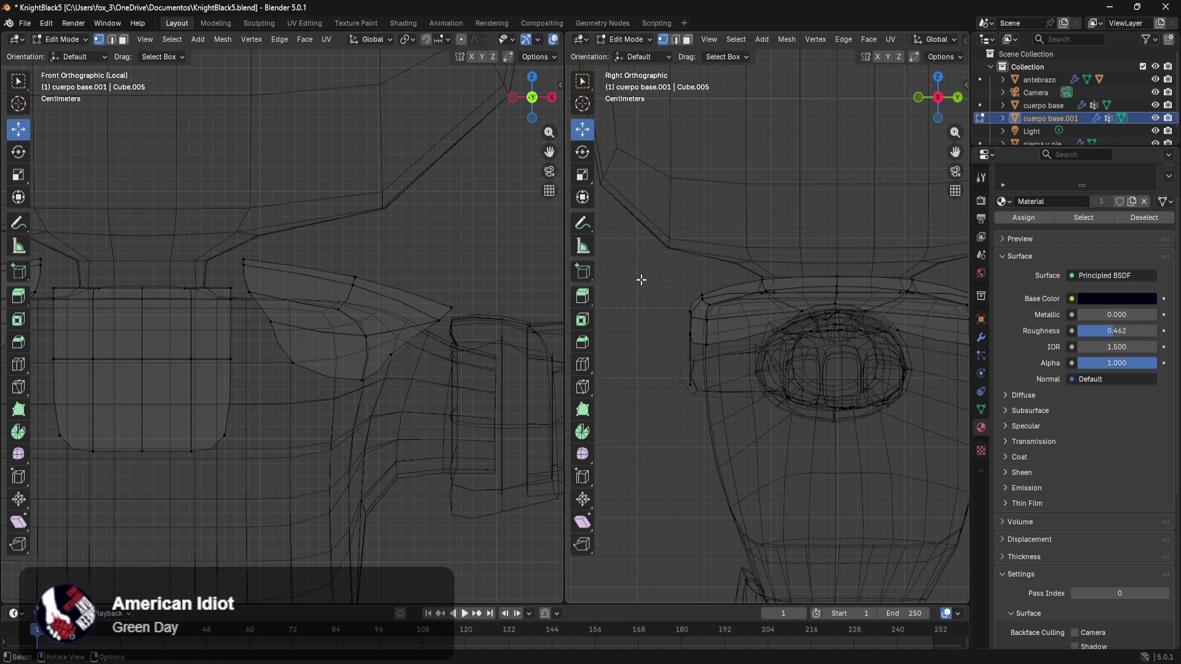
- Push the chest plate's faces back along Y so the armor sits against the torso
{"action": "left_click_drag", "start_coordinate": [642, 275], "coordinate": [734, 338]}
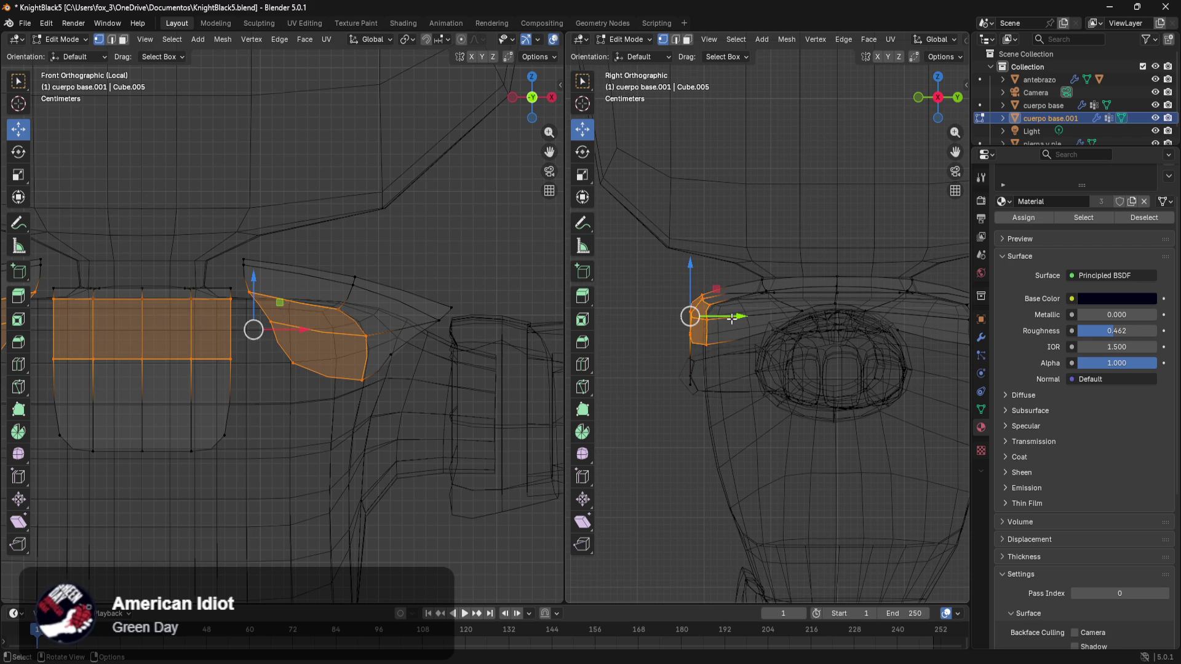
{"action": "left_click", "coordinate": [690, 384]}
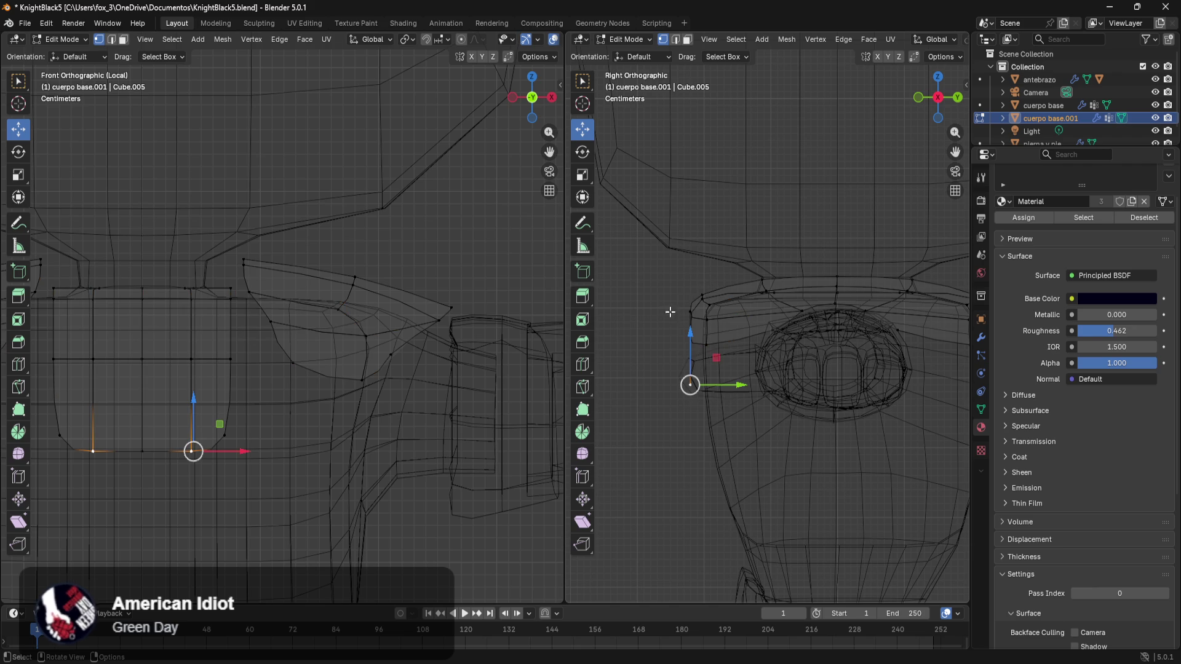
{"action": "left_click_drag", "start_coordinate": [655, 270], "coordinate": [749, 436]}
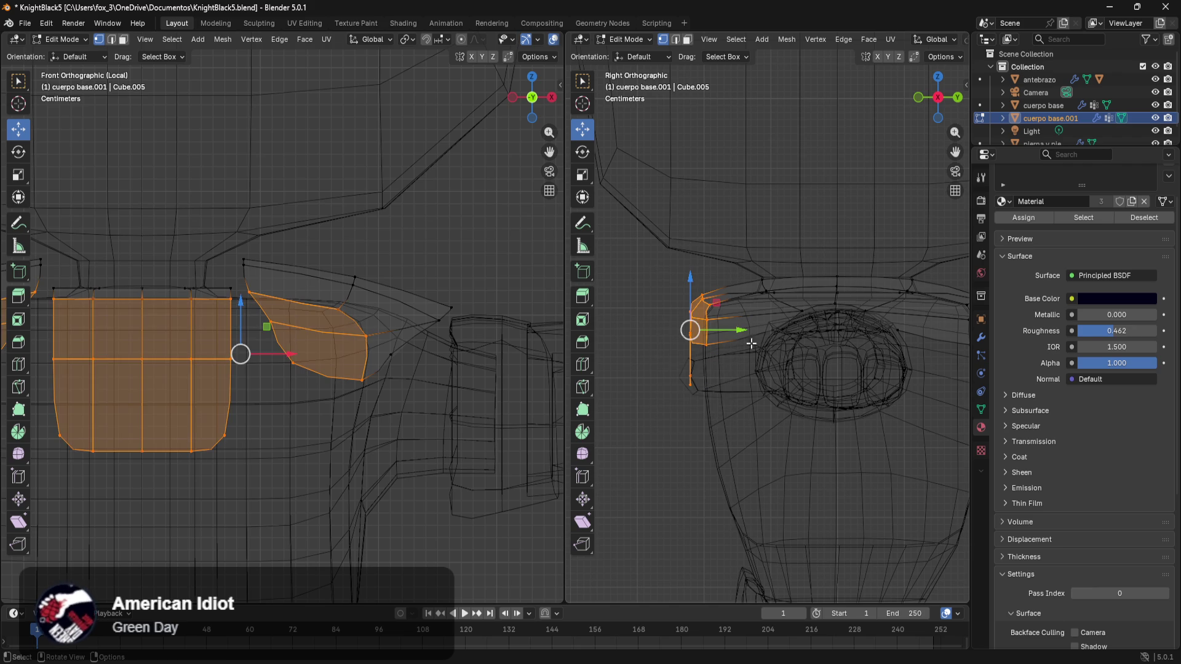
{"action": "left_click_drag", "start_coordinate": [740, 333], "coordinate": [723, 331]}
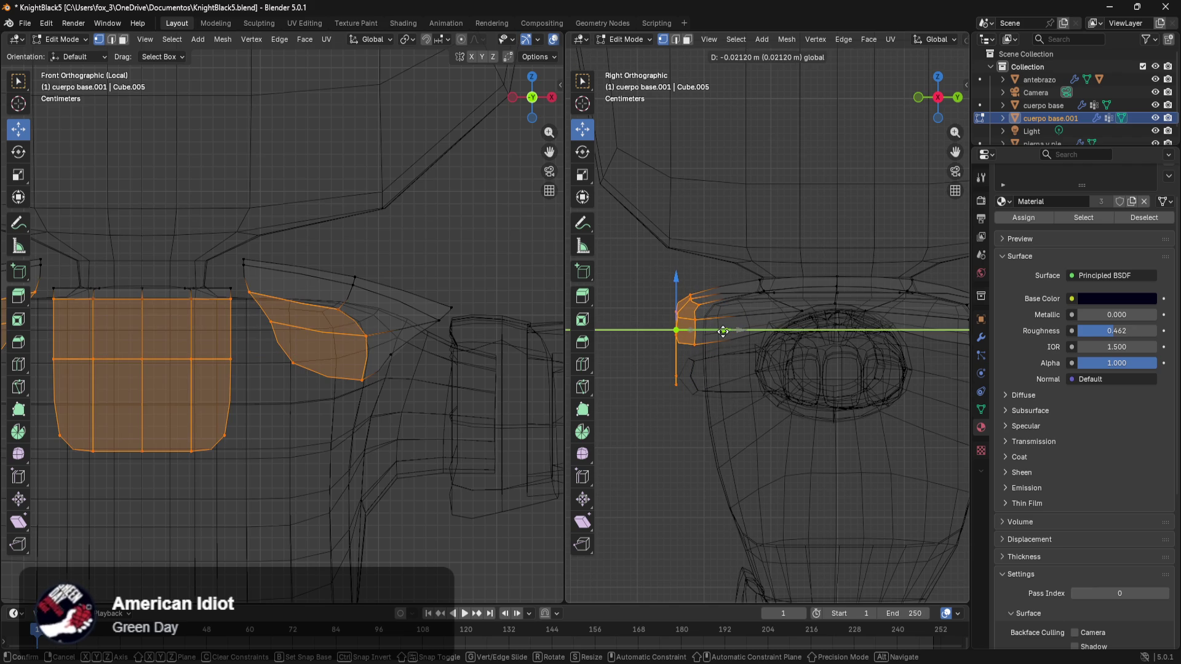
{"action": "left_click_drag", "start_coordinate": [723, 331], "coordinate": [738, 333]}
{"action": "left_click", "coordinate": [745, 357]}
- Move the faces on the plate's side back in depth as well
{"action": "middle_click_drag", "start_coordinate": [744, 443], "coordinate": [889, 268], "text": "shift"}
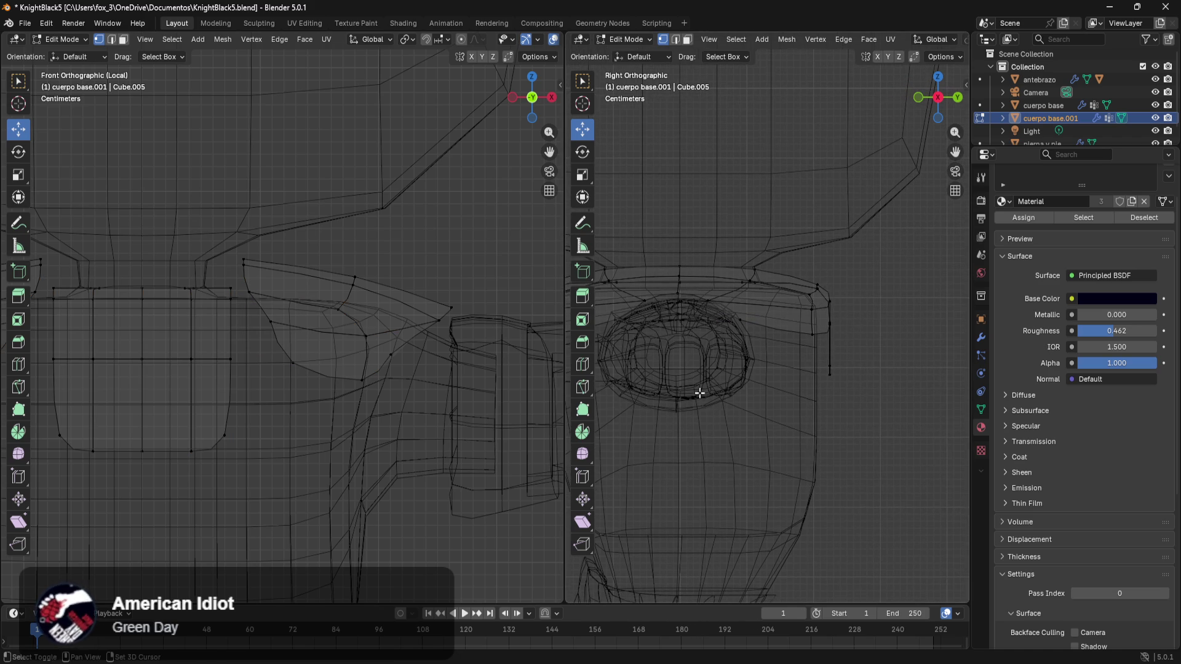
{"action": "left_click_drag", "start_coordinate": [889, 269], "coordinate": [791, 416]}
{"action": "left_click_drag", "start_coordinate": [860, 322], "coordinate": [875, 322]}
{"action": "left_click", "coordinate": [874, 445]}
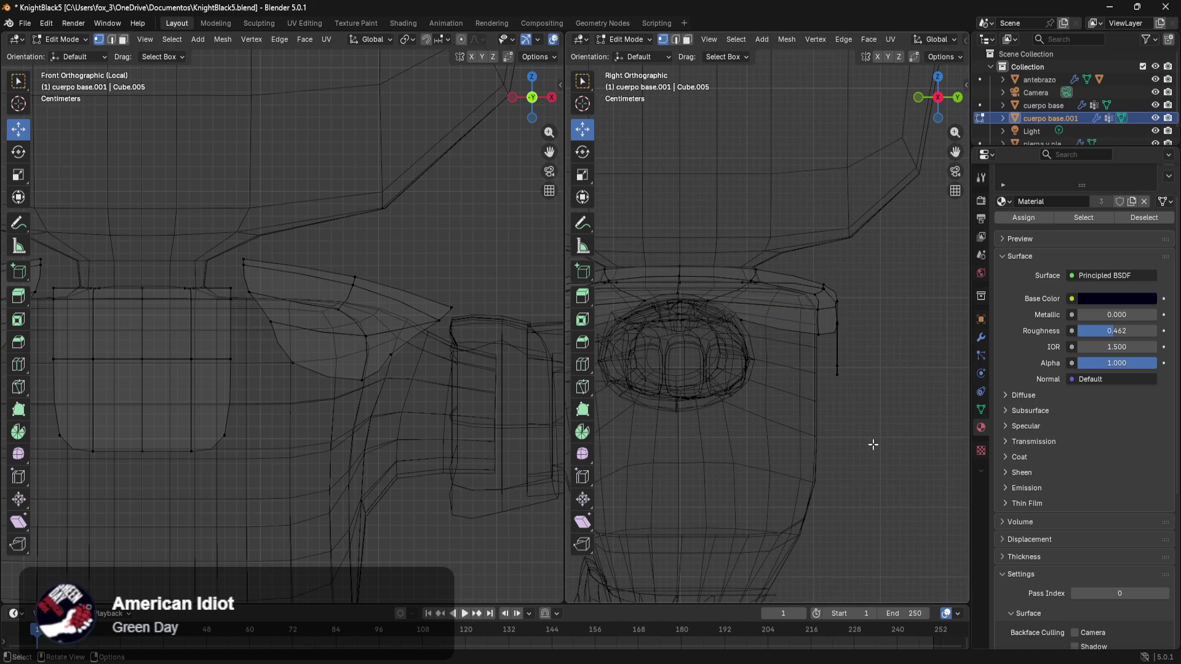
{"action": "scroll", "coordinate": [290, 305], "scroll_direction": "down", "scroll_amount": 3}
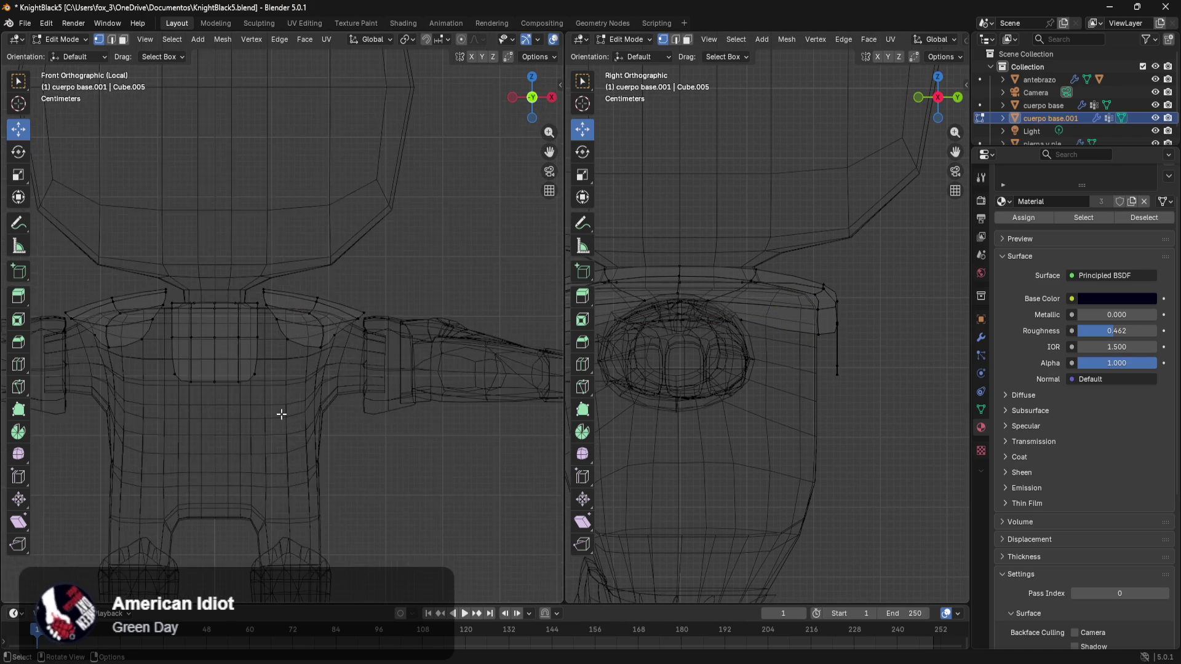
{"action": "scroll", "coordinate": [282, 379], "scroll_direction": "up", "scroll_amount": 3}
{"action": "scroll", "coordinate": [296, 370], "scroll_direction": "up", "scroll_amount": 3}
- Raise the plate's top vertices and lower its upper edge loop
{"action": "left_click_drag", "start_coordinate": [480, 263], "coordinate": [530, 355]}
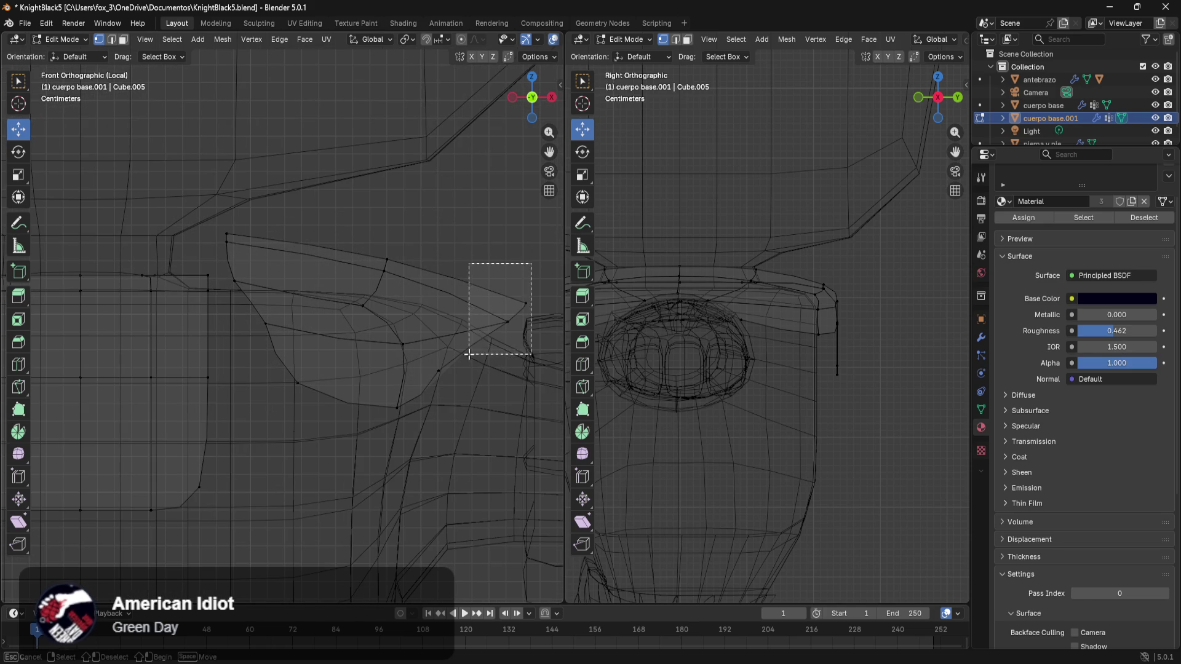
{"action": "middle_click_drag", "start_coordinate": [527, 305], "coordinate": [362, 392], "text": "shift"}
{"action": "mouse_move", "coordinate": [407, 270]}
{"action": "left_mouse_down"}
{"action": "mouse_move", "coordinate": [422, 250]}
{"action": "mouse_move", "coordinate": [422, 282]}
{"action": "left_mouse_up"}
{"action": "left_click", "coordinate": [267, 286], "text": "alt"}
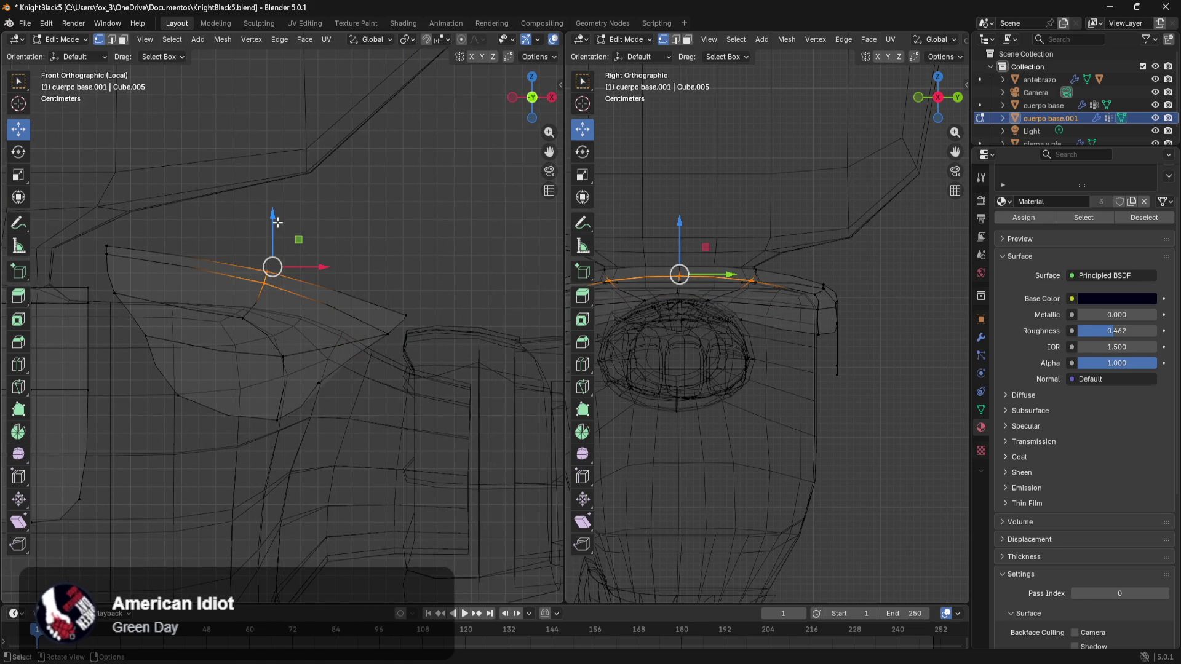
{"action": "left_click_drag", "start_coordinate": [275, 220], "coordinate": [443, 293]}
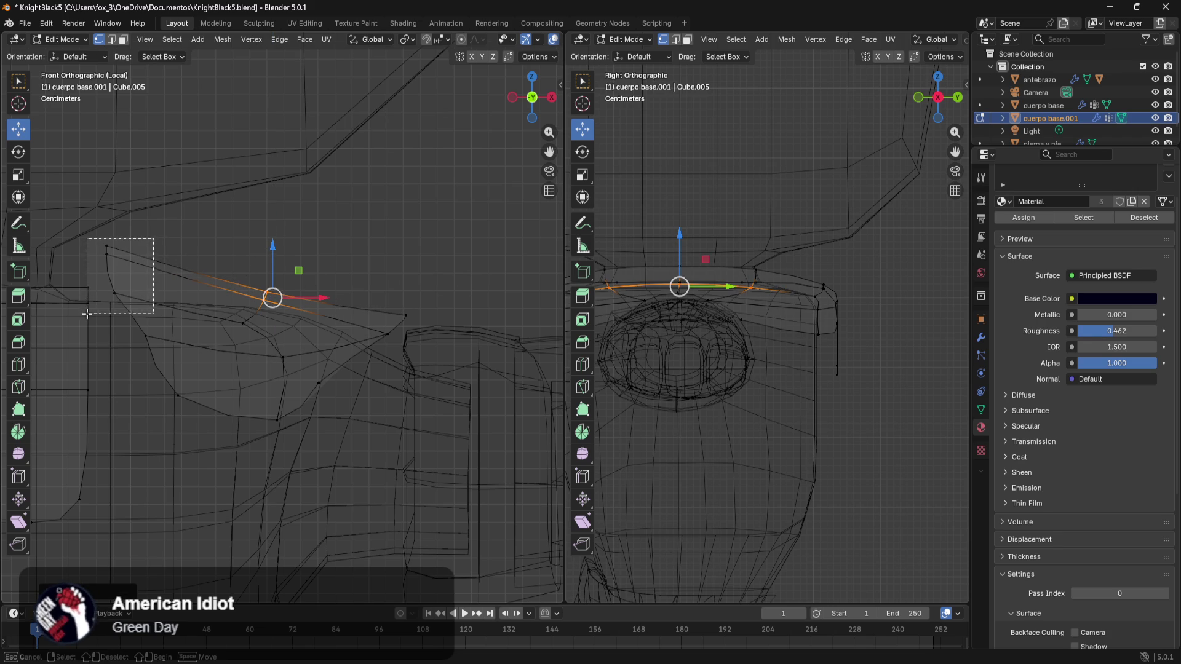
- Pull the plate's left-side vertex rows downward along the torso
{"action": "left_click_drag", "start_coordinate": [153, 239], "coordinate": [83, 318]}
{"action": "left_click_drag", "start_coordinate": [106, 216], "coordinate": [105, 294]}
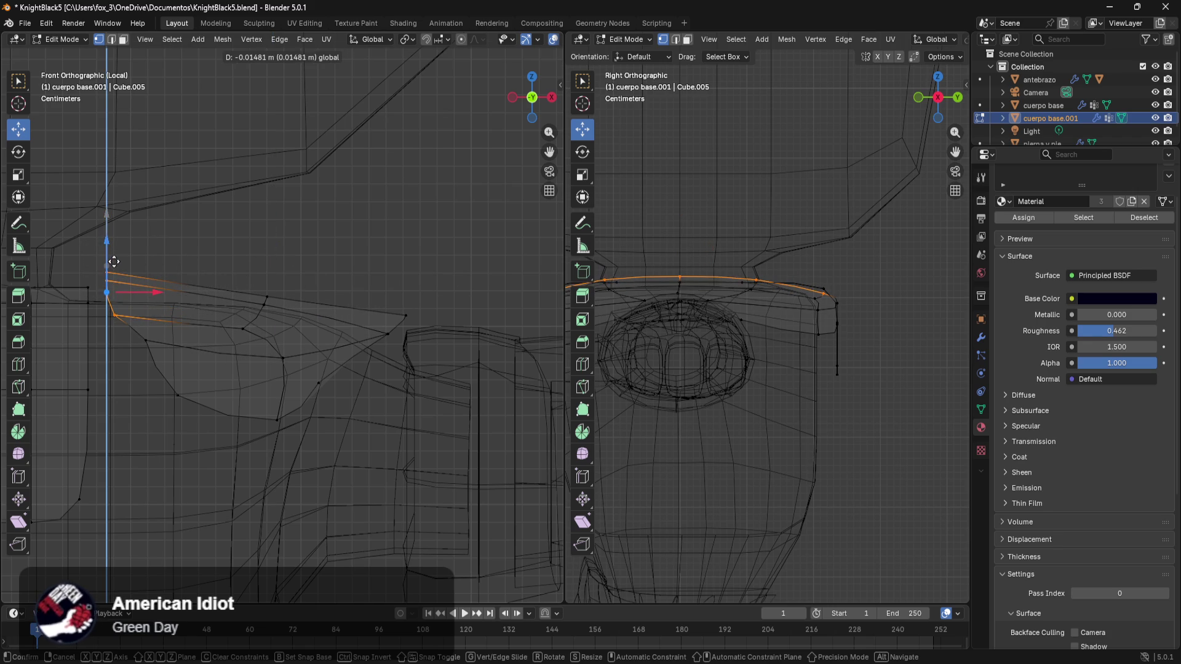
{"action": "left_click_drag", "start_coordinate": [163, 325], "coordinate": [131, 371]}
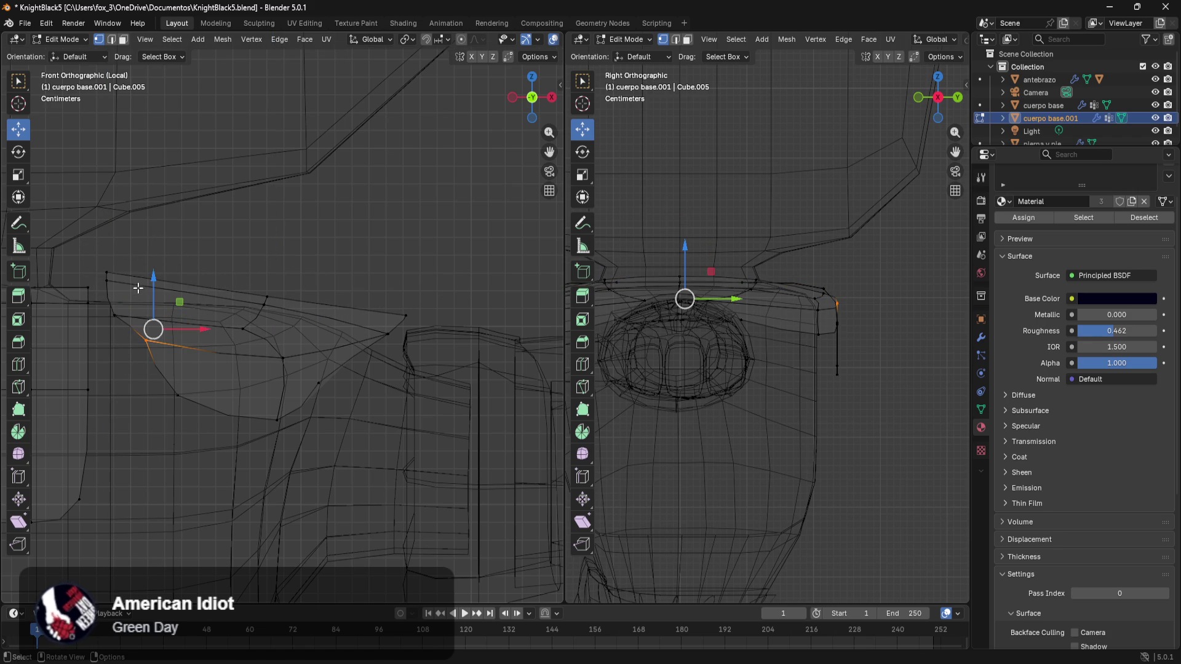
{"action": "left_click_drag", "start_coordinate": [151, 276], "coordinate": [154, 326]}
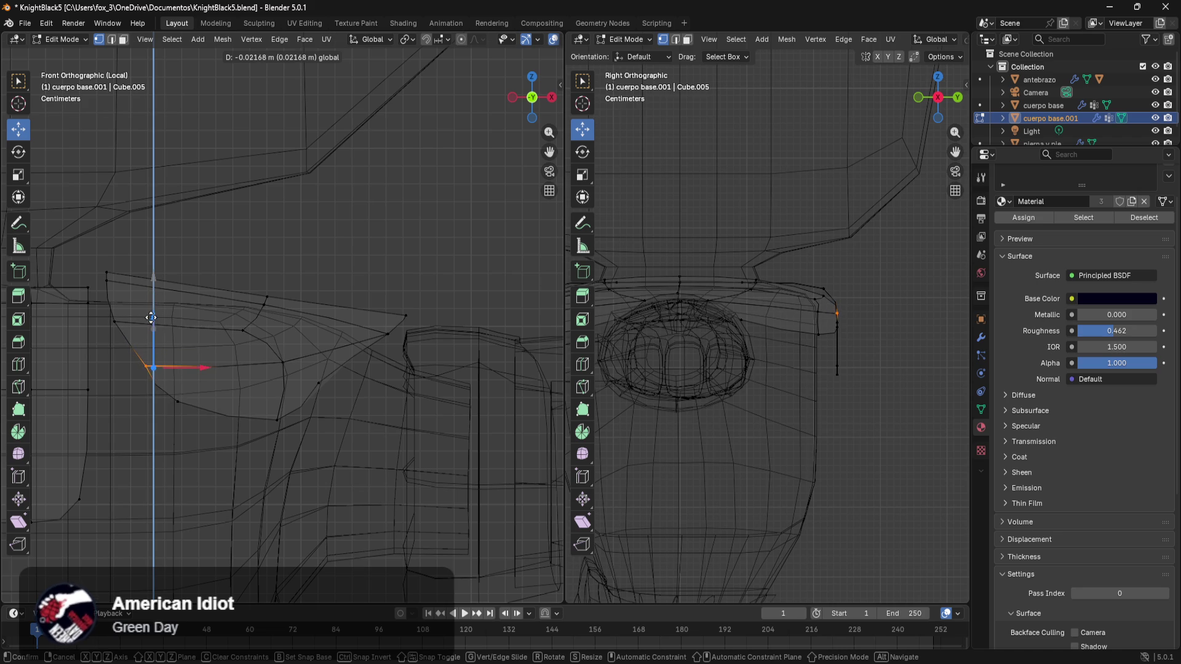
{"action": "left_click_drag", "start_coordinate": [342, 369], "coordinate": [168, 441]}
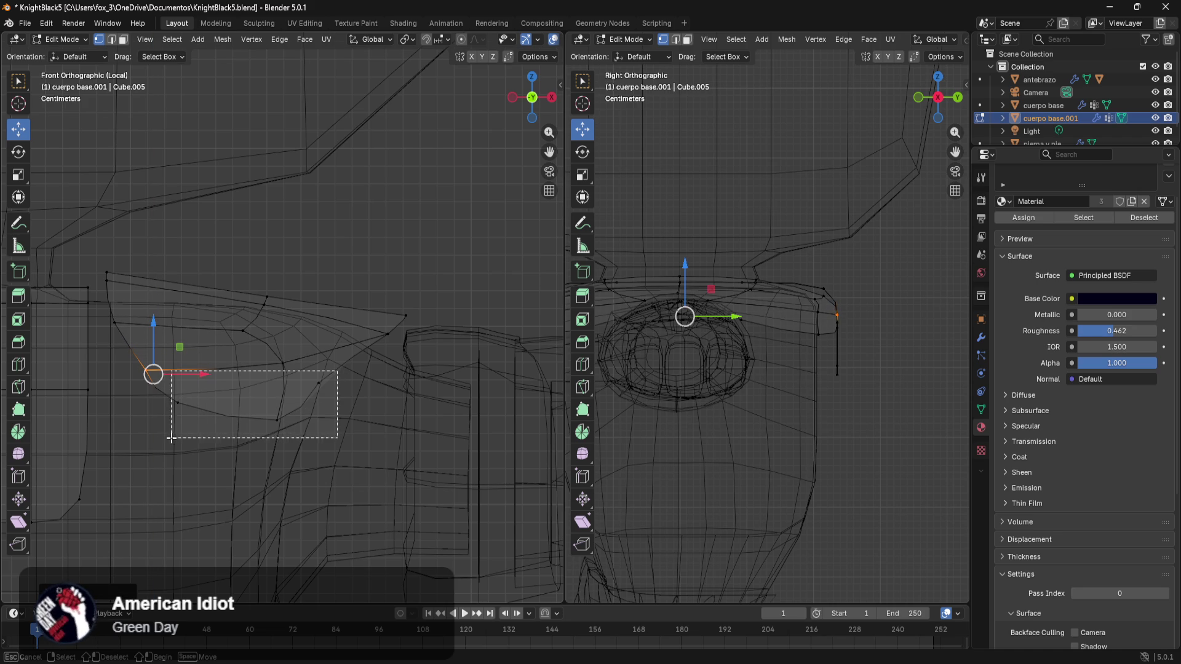
{"action": "mouse_move", "coordinate": [252, 374]}
{"action": "left_mouse_down"}
{"action": "mouse_move", "coordinate": [258, 443]}
{"action": "mouse_move", "coordinate": [184, 468]}
{"action": "left_mouse_up"}
{"action": "left_click", "coordinate": [418, 483]}
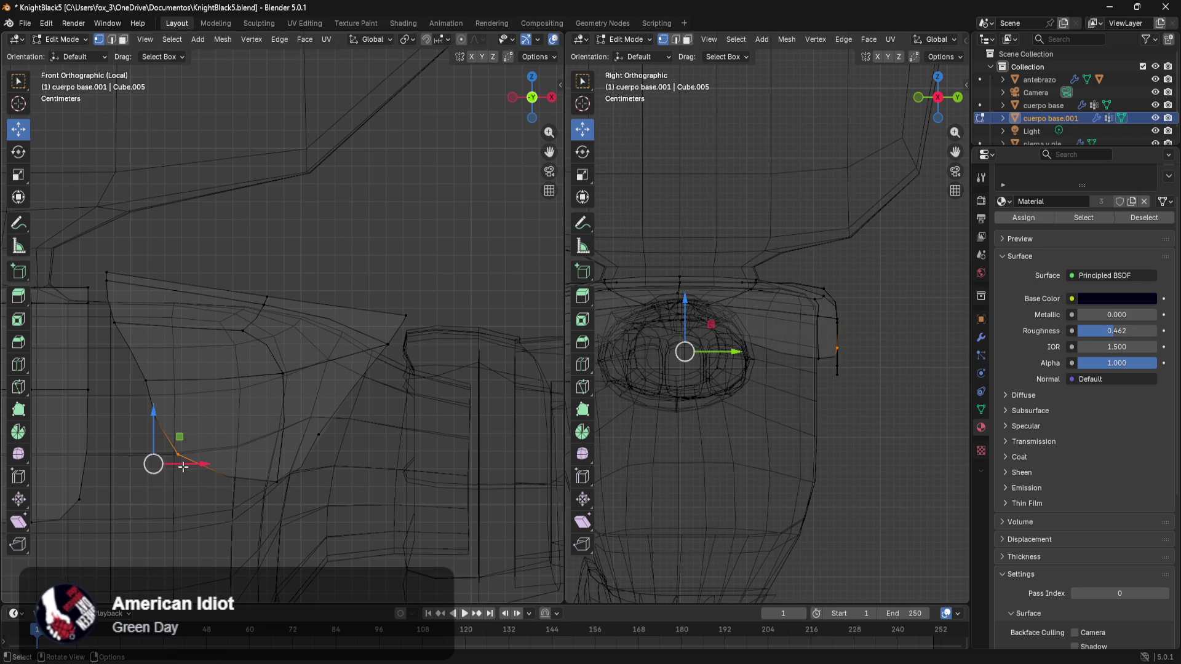
- Tuck the plate's lower-left edge vertices in sideways toward the torso
{"action": "left_click_drag", "start_coordinate": [175, 356], "coordinate": [129, 439]}
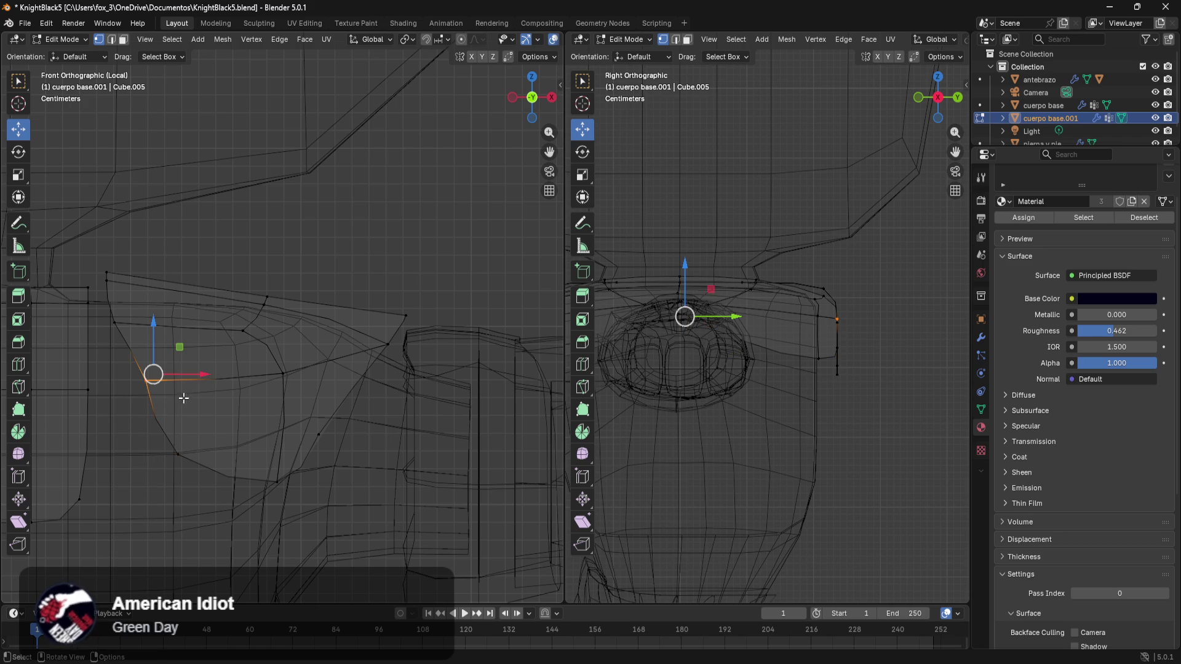
{"action": "left_click_drag", "start_coordinate": [194, 374], "coordinate": [267, 381]}
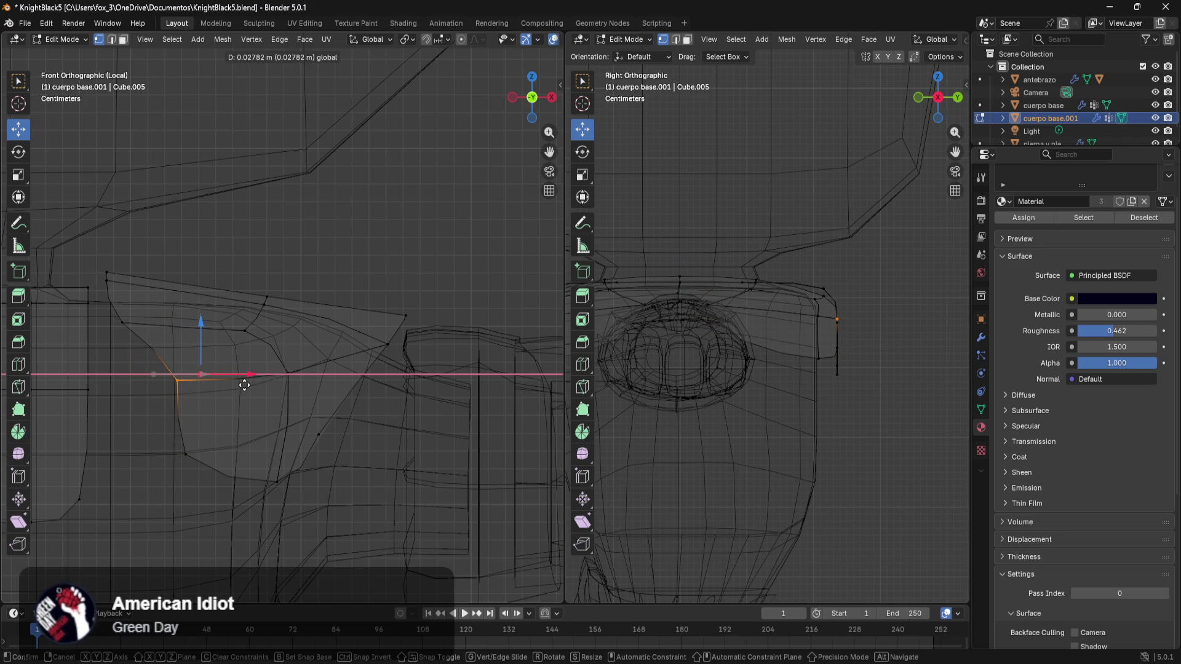
{"action": "left_click_drag", "start_coordinate": [163, 361], "coordinate": [213, 475]}
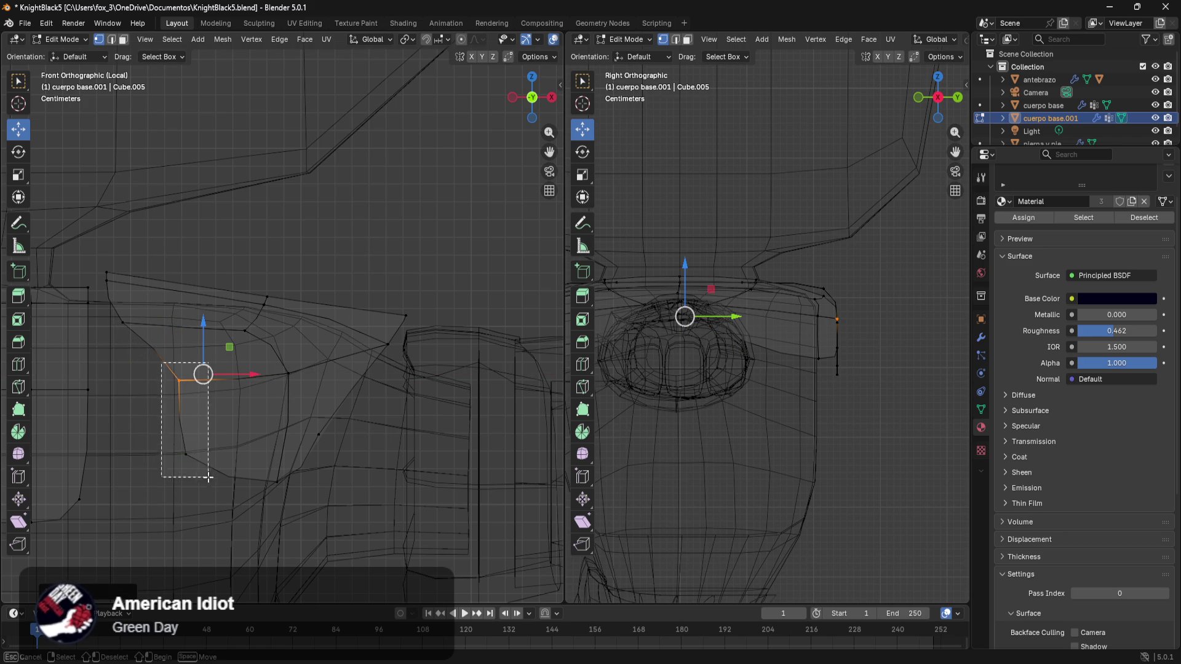
{"action": "left_click_drag", "start_coordinate": [226, 421], "coordinate": [165, 437]}
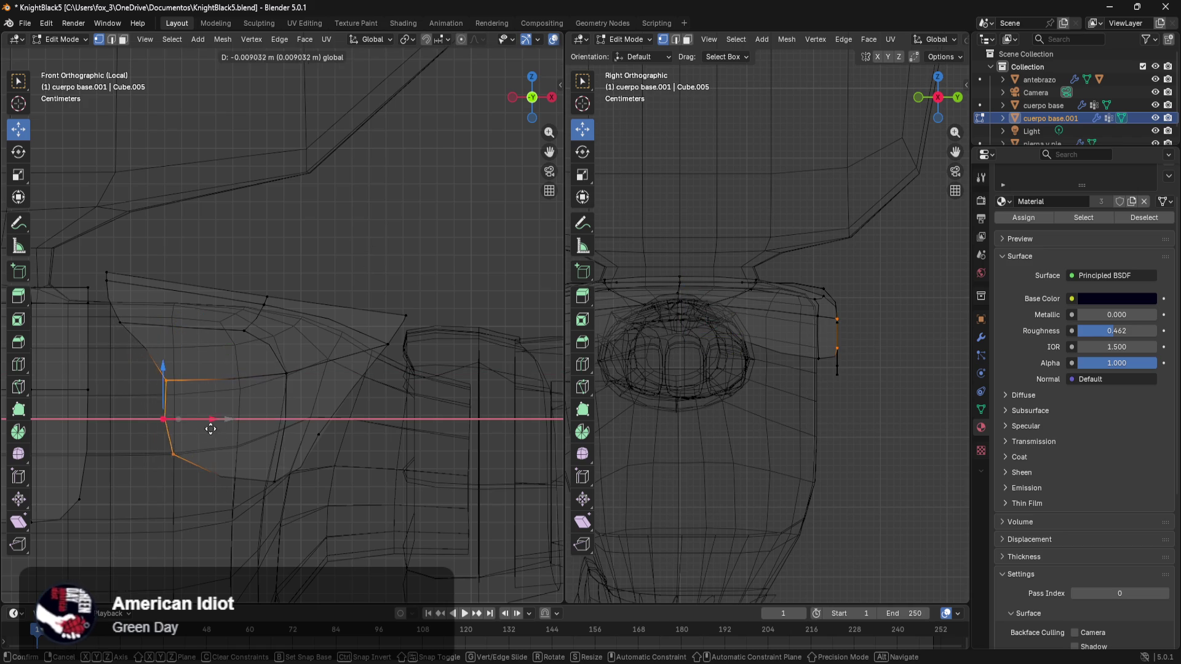
{"action": "left_click", "coordinate": [166, 436]}
{"action": "left_click", "coordinate": [43, 148]}
- Slide single edge vertices and move the bottom corner vertex right and down
{"action": "left_click", "coordinate": [126, 395]}
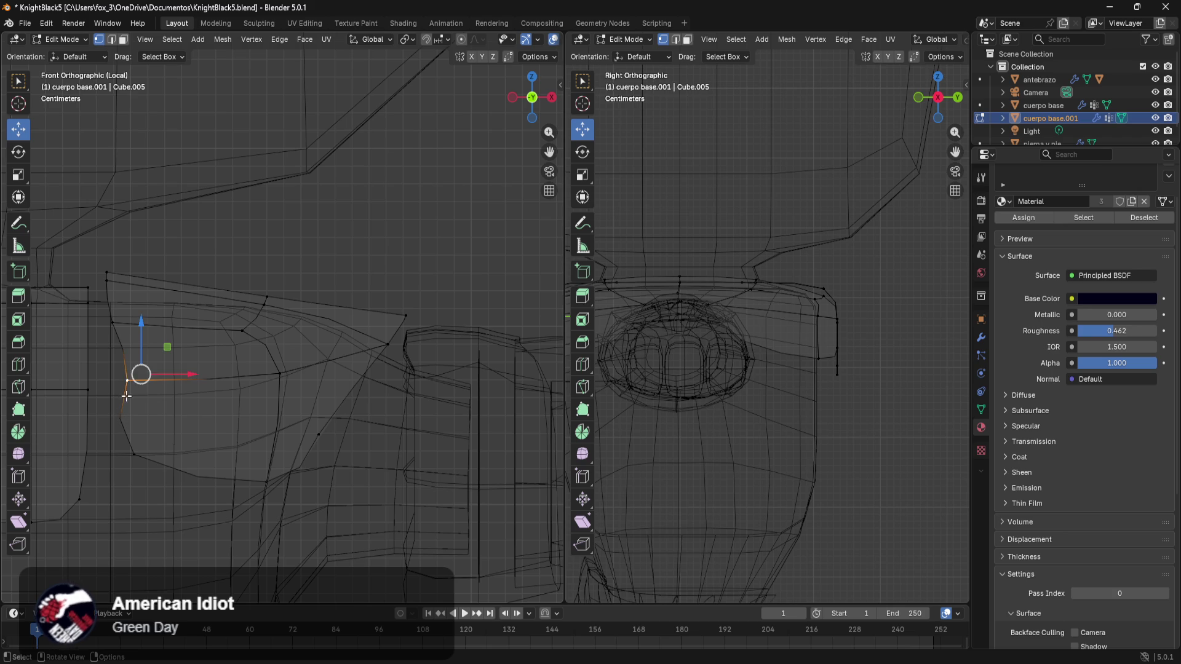
{"action": "mouse_move", "coordinate": [175, 374]}
{"action": "left_mouse_down"}
{"action": "mouse_move", "coordinate": [140, 374]}
{"action": "mouse_move", "coordinate": [210, 380]}
{"action": "left_mouse_up"}
{"action": "left_click", "coordinate": [140, 373]}
{"action": "left_click", "coordinate": [141, 461]}
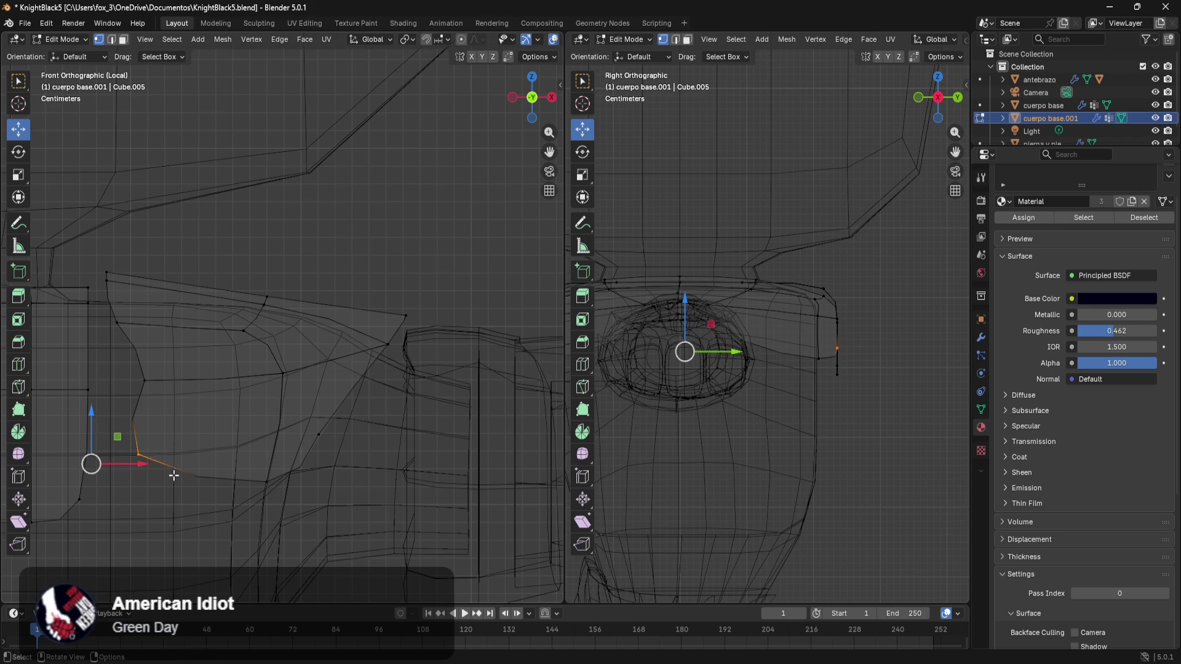
{"action": "left_click_drag", "start_coordinate": [142, 468], "coordinate": [210, 514]}
{"action": "mouse_move", "coordinate": [160, 413]}
{"action": "left_mouse_down"}
{"action": "mouse_move", "coordinate": [166, 473]}
{"action": "mouse_move", "coordinate": [181, 457]}
{"action": "left_mouse_up"}
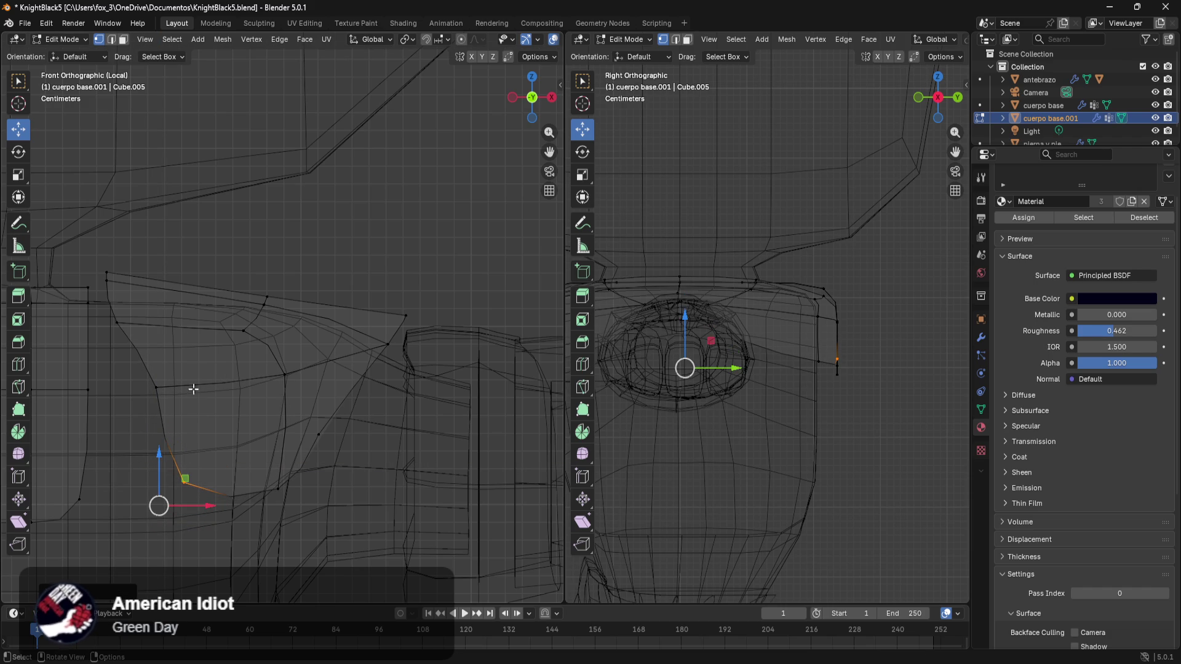
{"action": "left_click", "coordinate": [199, 363]}
{"action": "mouse_move", "coordinate": [172, 297]}
{"action": "left_mouse_down"}
{"action": "mouse_move", "coordinate": [88, 245]}
{"action": "mouse_move", "coordinate": [109, 229]}
{"action": "left_mouse_up"}
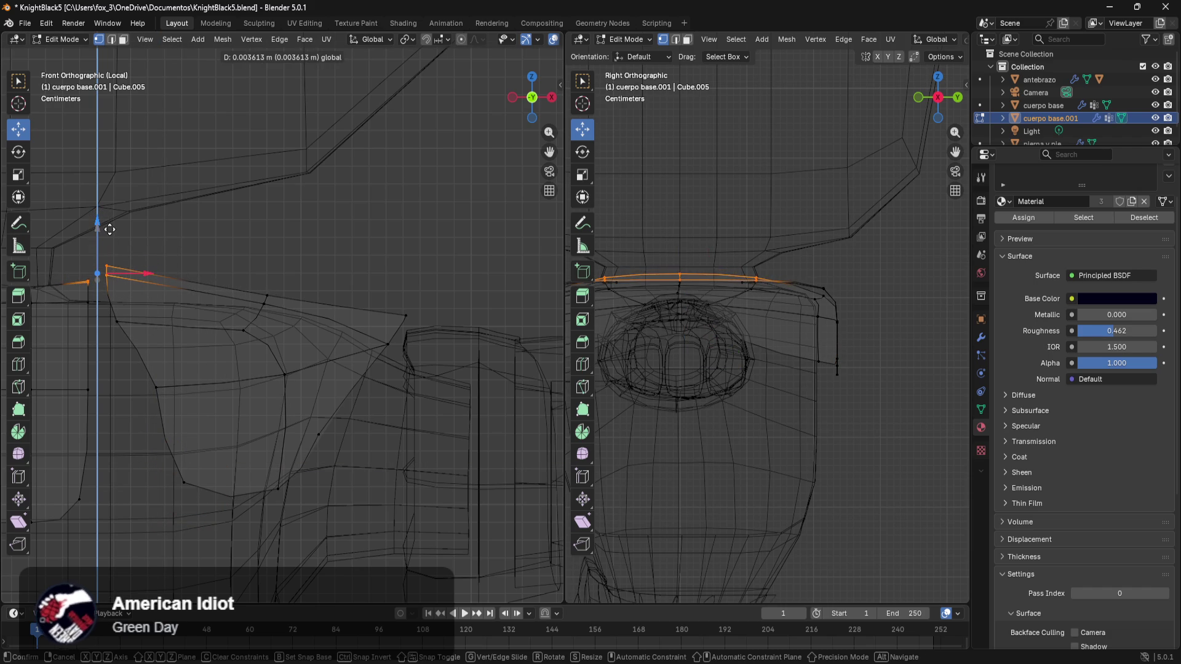
- Raise the top-corner vertex and lower a side vertex and a middle vertex of the plate
{"action": "left_click", "coordinate": [219, 237]}
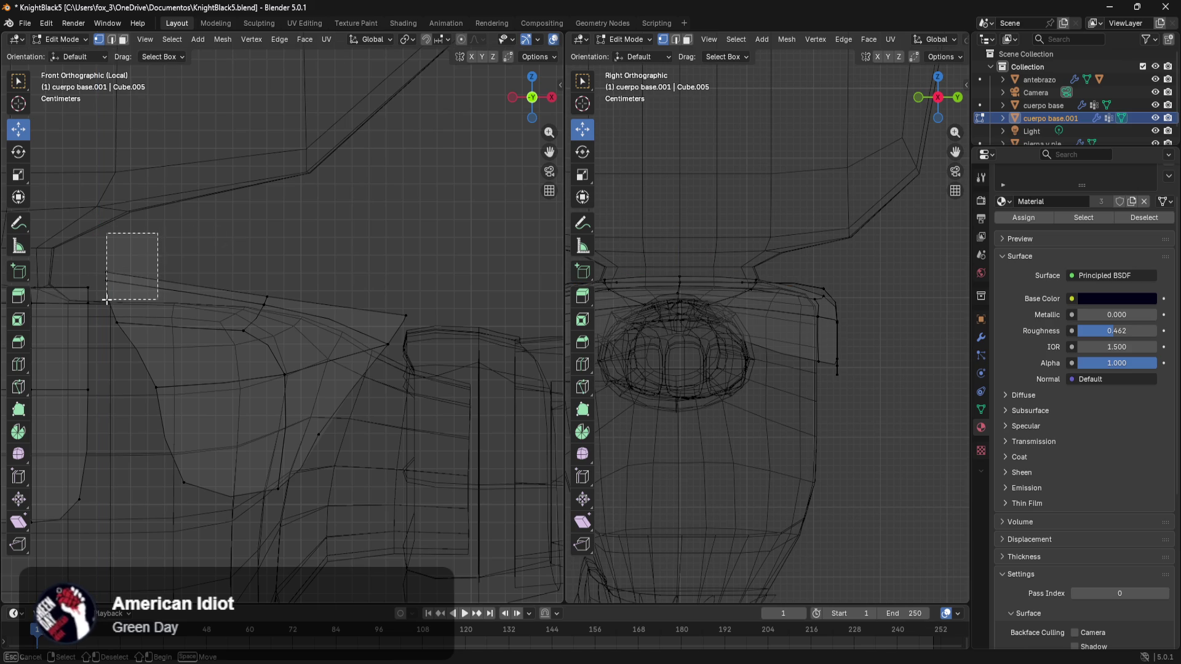
{"action": "left_click_drag", "start_coordinate": [159, 233], "coordinate": [109, 304]}
{"action": "left_click_drag", "start_coordinate": [107, 222], "coordinate": [115, 245]}
{"action": "left_click_drag", "start_coordinate": [114, 298], "coordinate": [149, 335]}
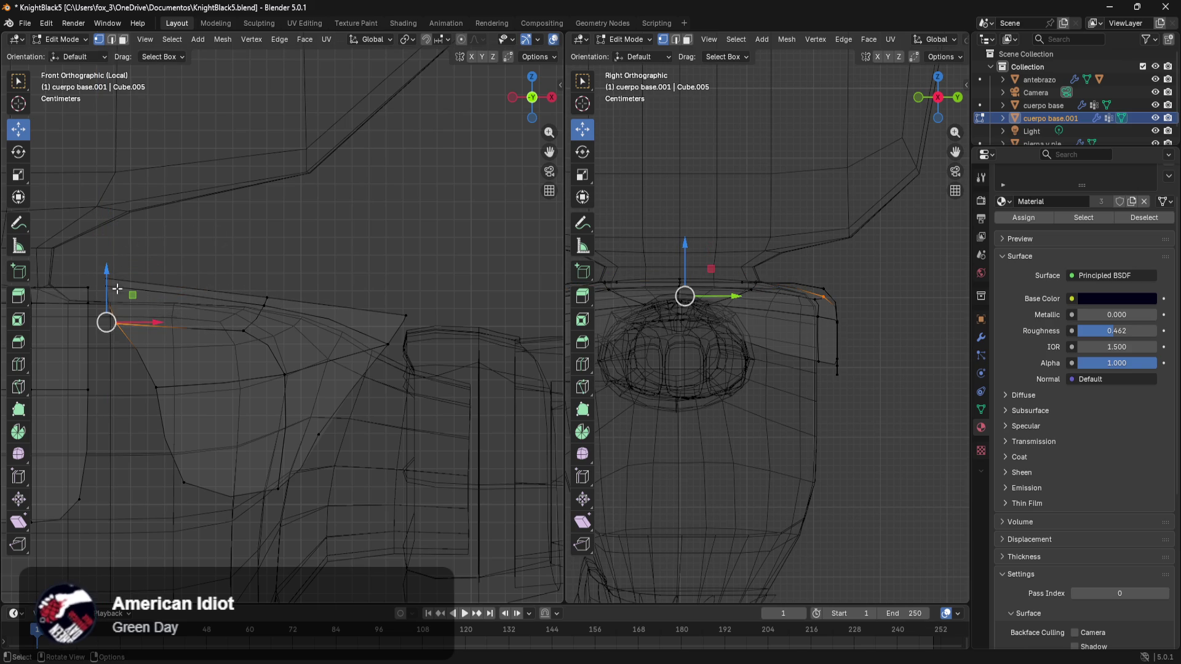
{"action": "left_click_drag", "start_coordinate": [107, 277], "coordinate": [129, 316]}
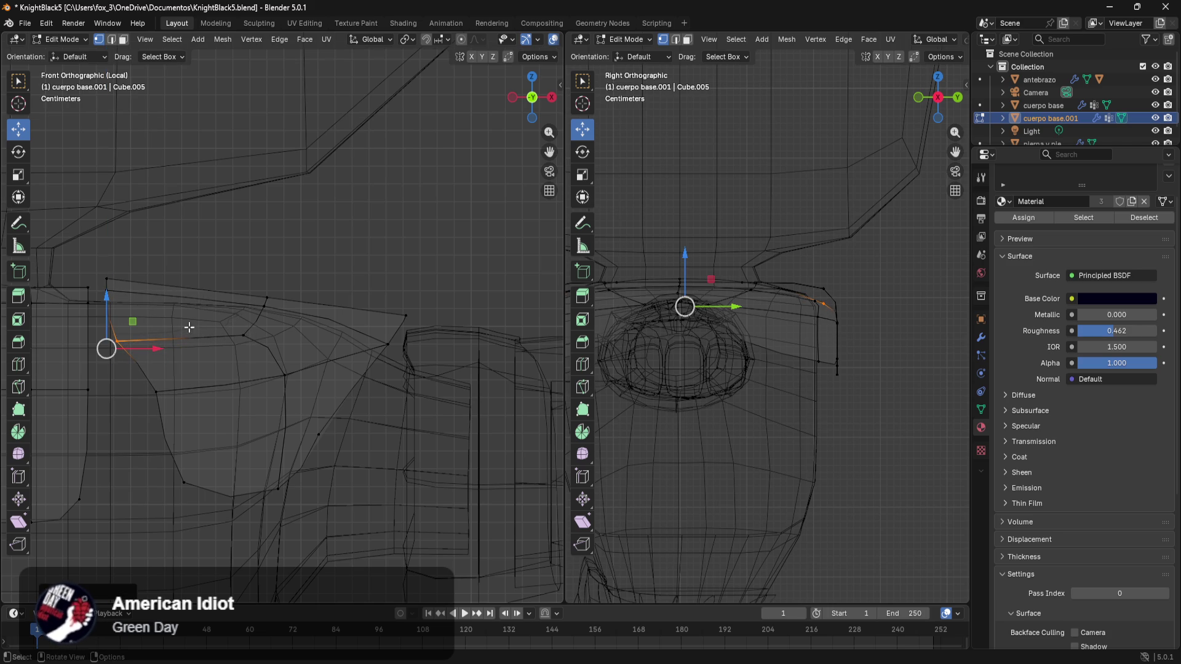
{"action": "left_click", "coordinate": [270, 339]}
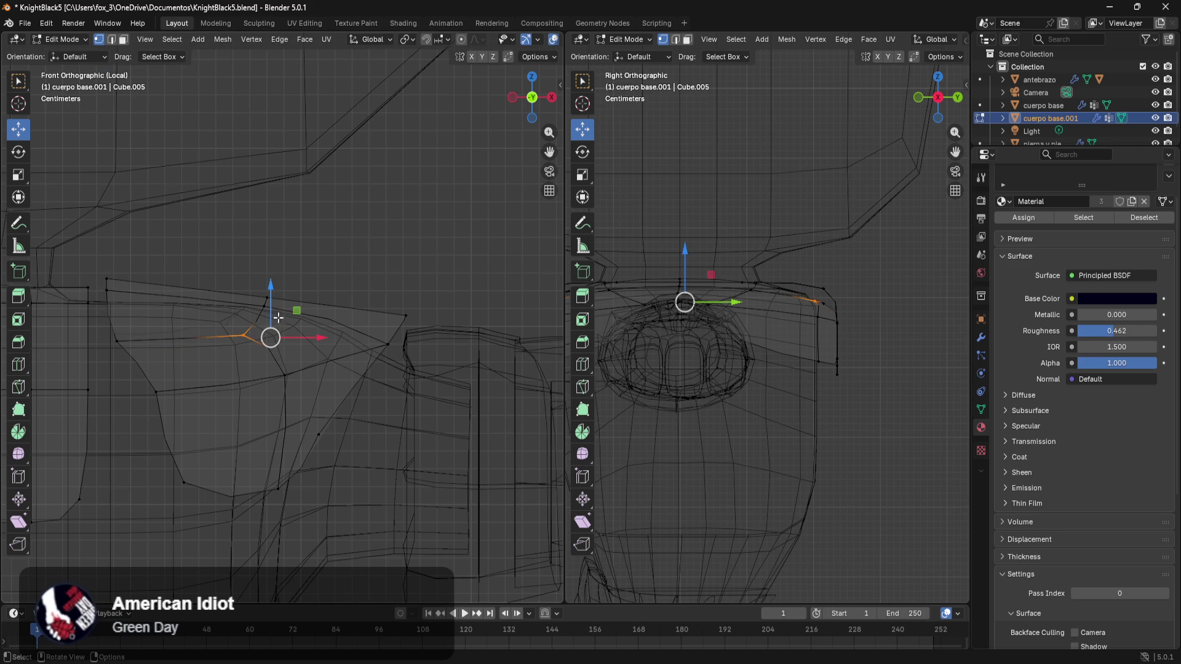
{"action": "mouse_move", "coordinate": [272, 293]}
{"action": "left_mouse_down"}
{"action": "mouse_move", "coordinate": [273, 315]}
{"action": "mouse_move", "coordinate": [261, 316]}
{"action": "mouse_move", "coordinate": [275, 295]}
{"action": "mouse_move", "coordinate": [281, 323]}
{"action": "mouse_move", "coordinate": [268, 323]}
{"action": "left_mouse_up"}
{"action": "left_click", "coordinate": [264, 270]}
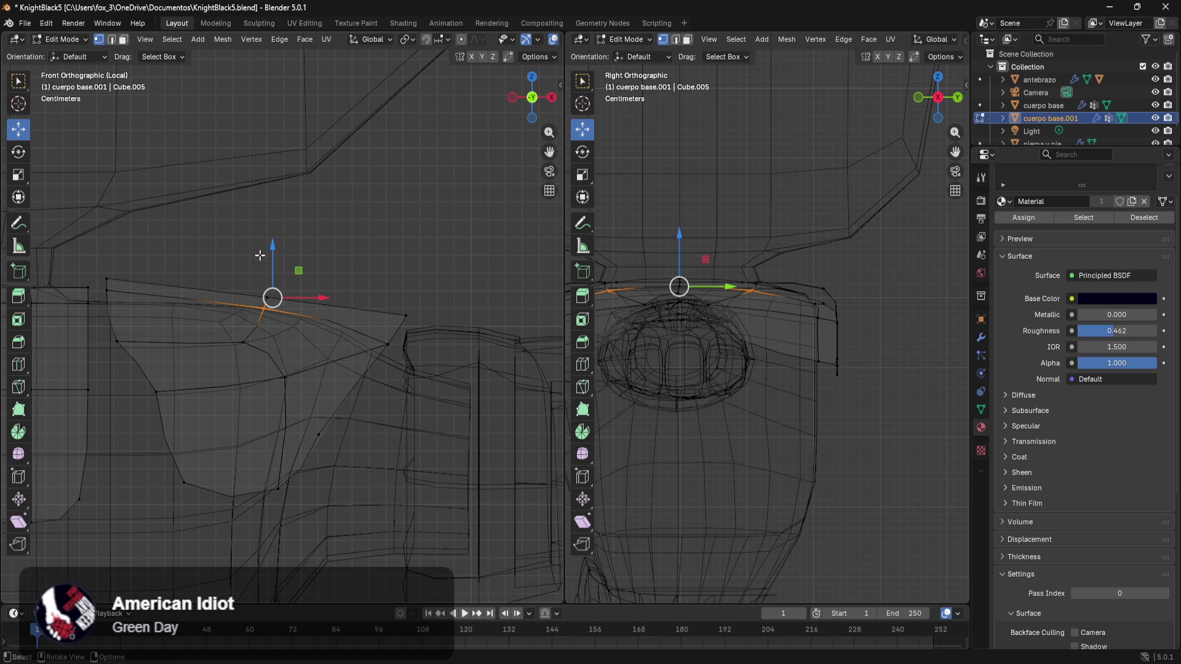
- Adjust the top-edge vertices' heights and slide the next one sideways toward the corner
{"action": "left_click_drag", "start_coordinate": [272, 249], "coordinate": [272, 293]}
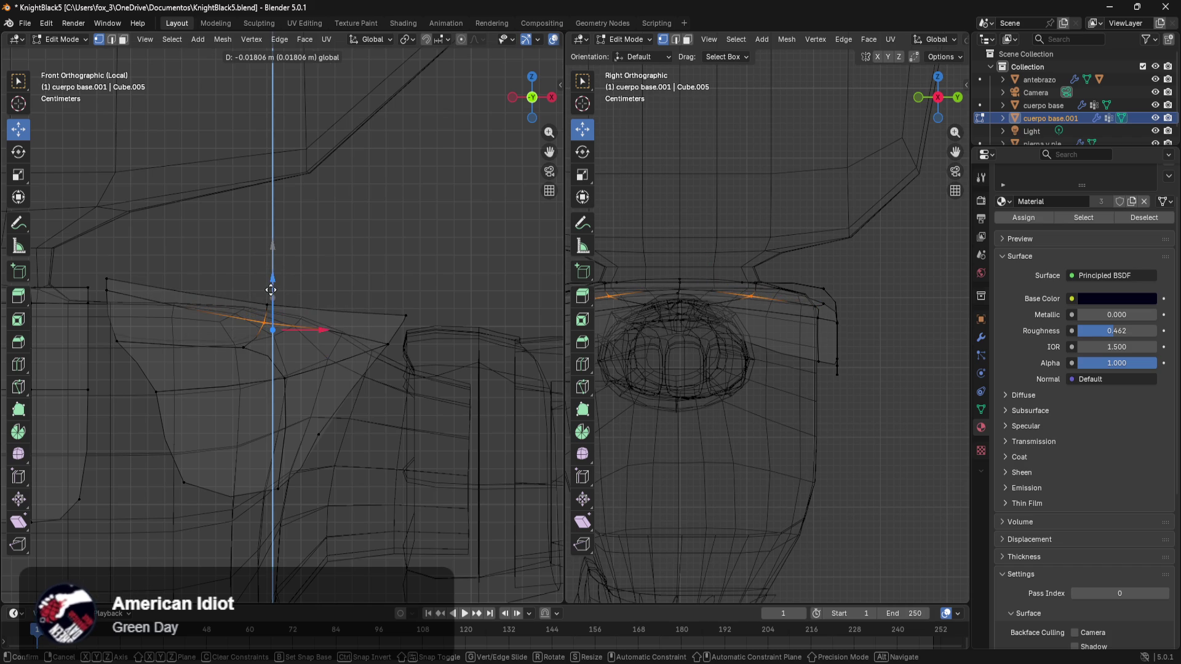
{"action": "mouse_move", "coordinate": [271, 249]}
{"action": "left_mouse_down"}
{"action": "mouse_move", "coordinate": [272, 294]}
{"action": "mouse_move", "coordinate": [242, 321]}
{"action": "left_mouse_up"}
{"action": "left_click_drag", "start_coordinate": [271, 282], "coordinate": [272, 266]}
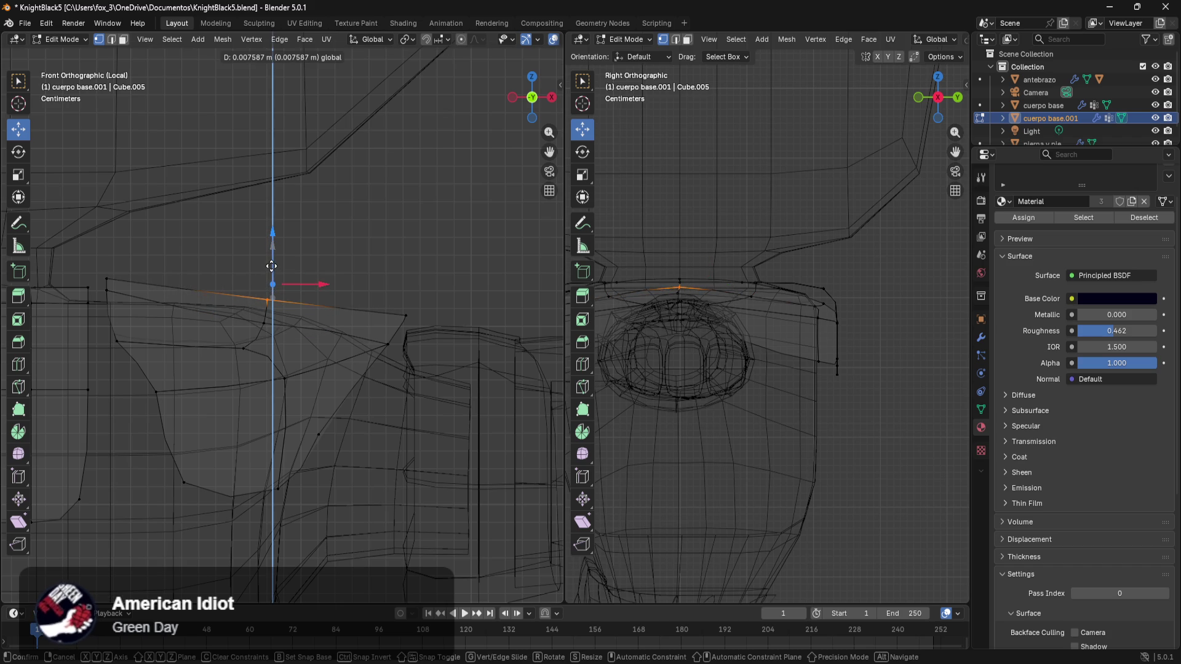
{"action": "left_click_drag", "start_coordinate": [272, 267], "coordinate": [272, 272]}
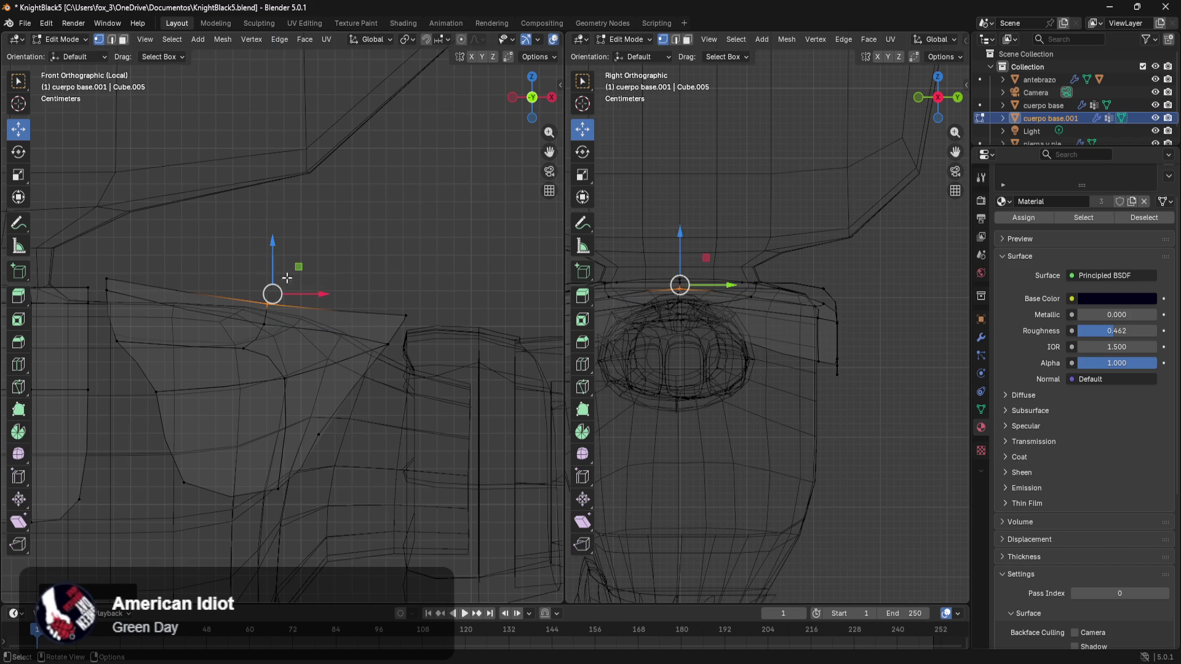
{"action": "left_click", "coordinate": [397, 313]}
{"action": "left_click_drag", "start_coordinate": [429, 311], "coordinate": [436, 318]}
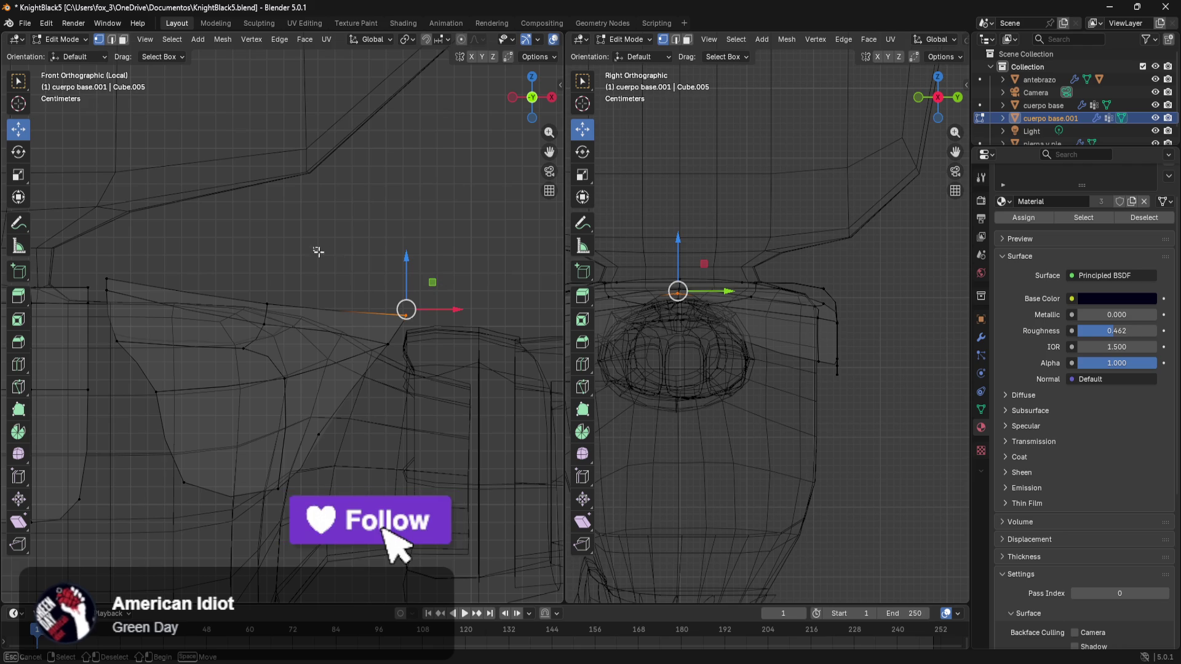
- Move the outer corner vertices inward and adjust the top edge's height
{"action": "left_click_drag", "start_coordinate": [314, 247], "coordinate": [433, 397]}
{"action": "left_click_drag", "start_coordinate": [446, 322], "coordinate": [421, 321]}
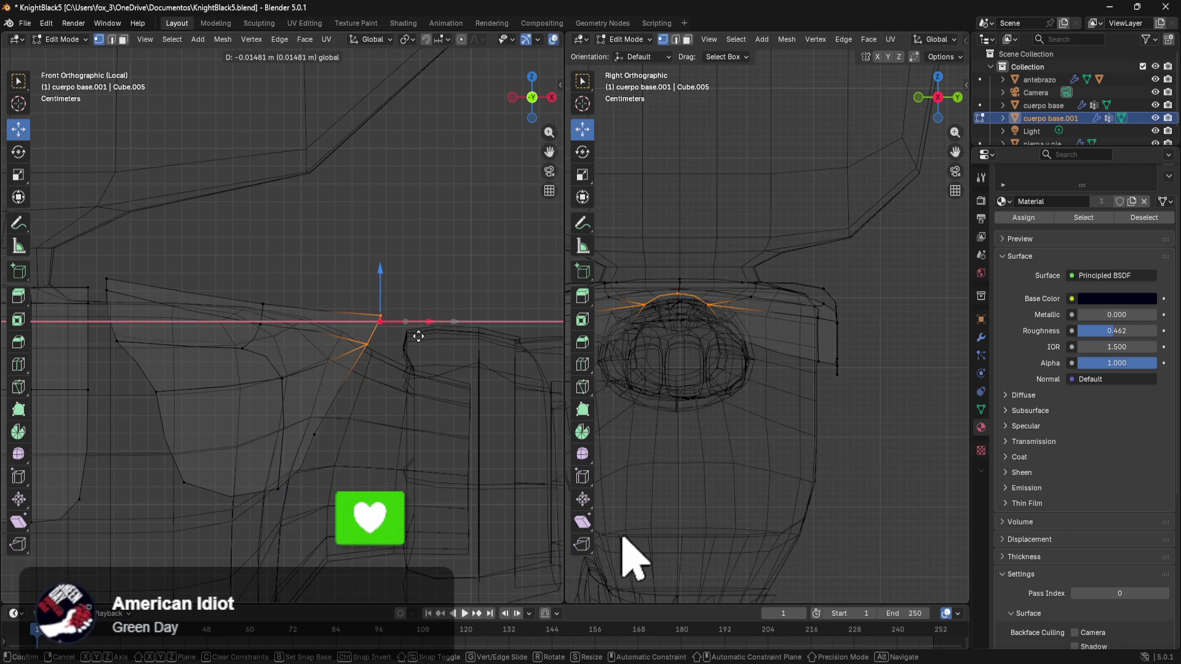
{"action": "left_click_drag", "start_coordinate": [381, 276], "coordinate": [377, 305]}
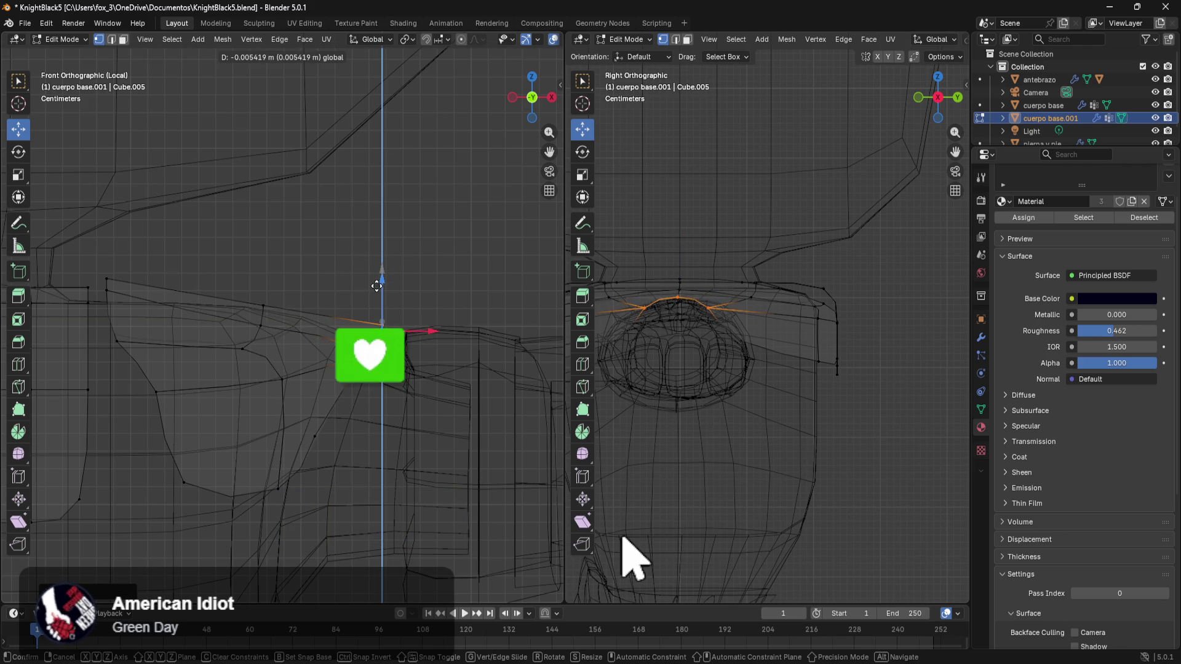
{"action": "left_click", "coordinate": [272, 295]}
{"action": "left_click_drag", "start_coordinate": [274, 248], "coordinate": [286, 236]}
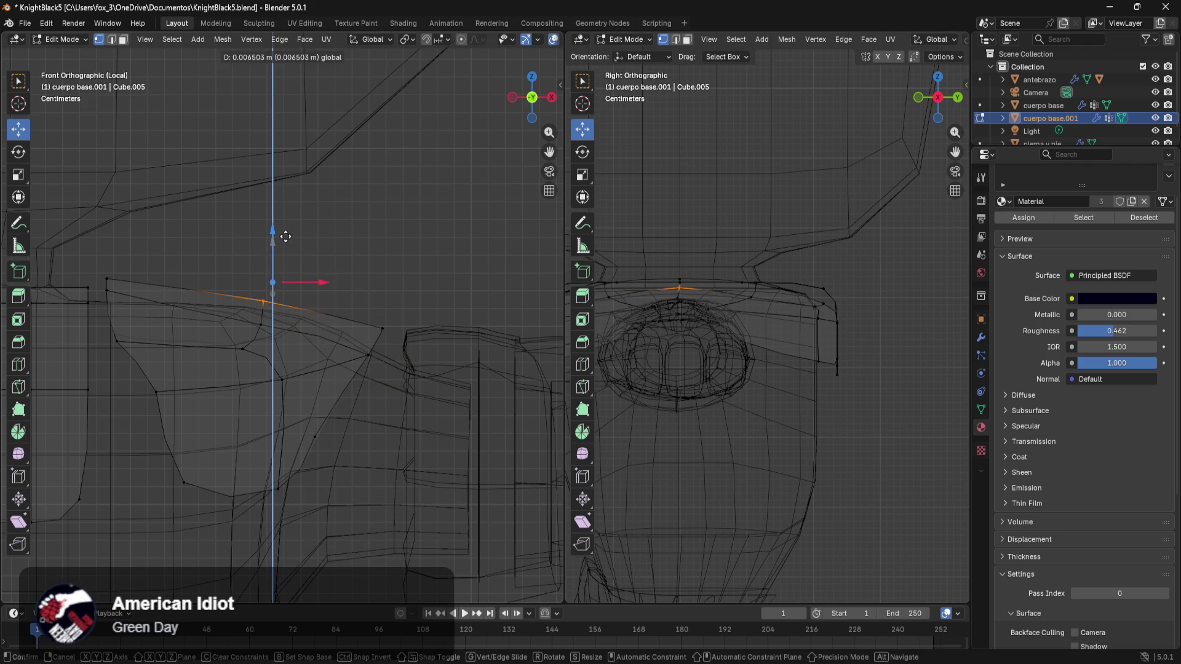
- Raise the plate's outer tip vertex along Z with G
{"action": "left_click", "coordinate": [383, 325]}
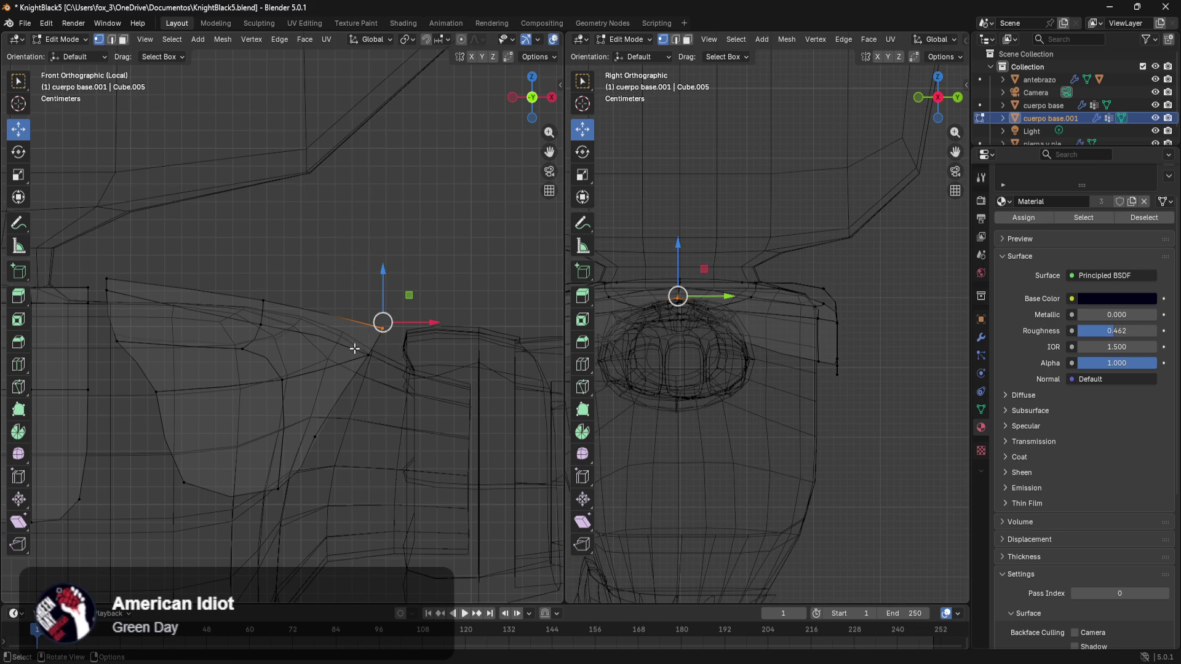
{"action": "key", "text": "g"}
{"action": "key", "text": "z"}
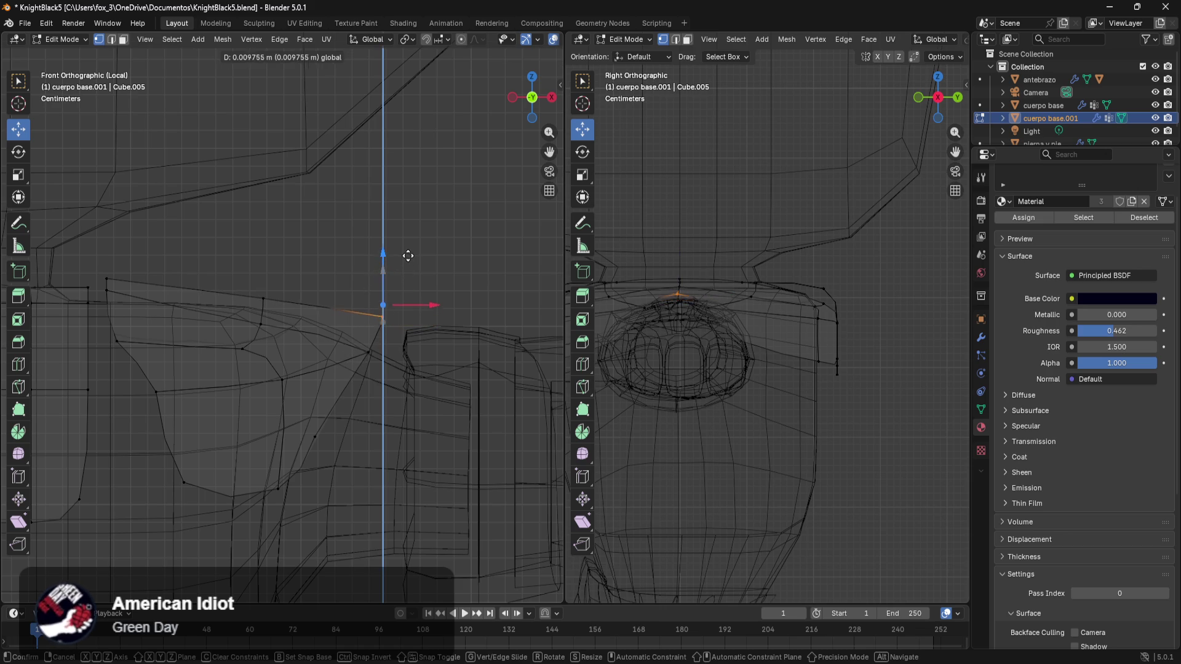
{"action": "left_click", "coordinate": [406, 228]}
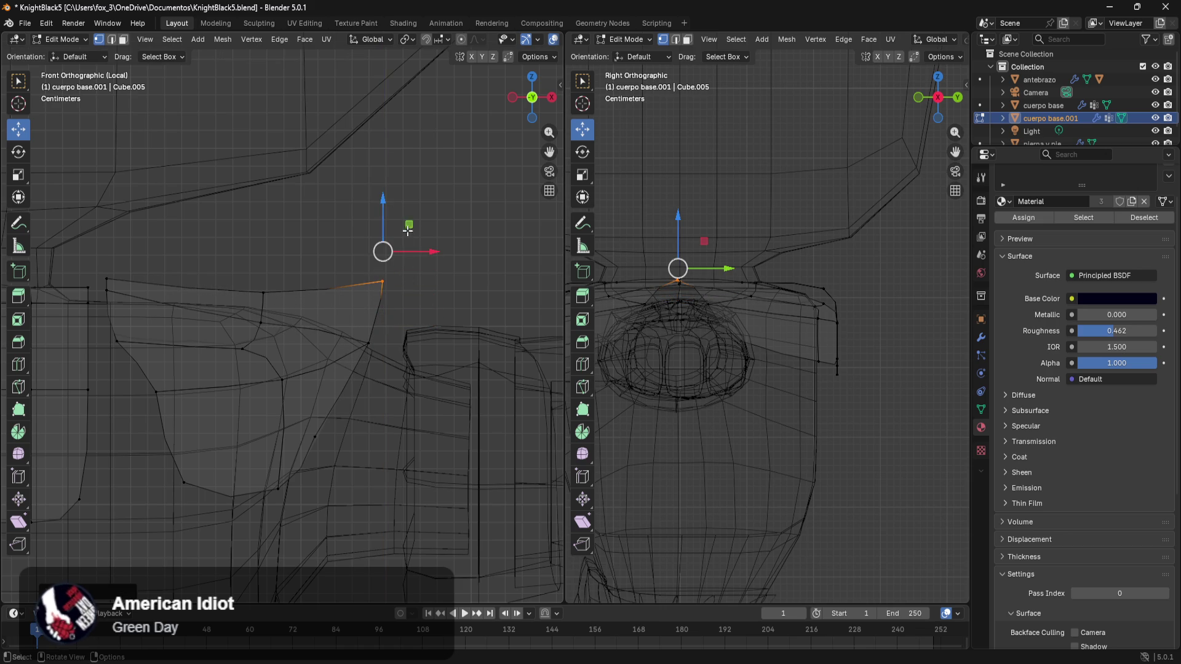
{"action": "key", "text": "alt+a"}
- Pull the outer corner vertex outward along X into a point
{"action": "left_click", "coordinate": [382, 279]}
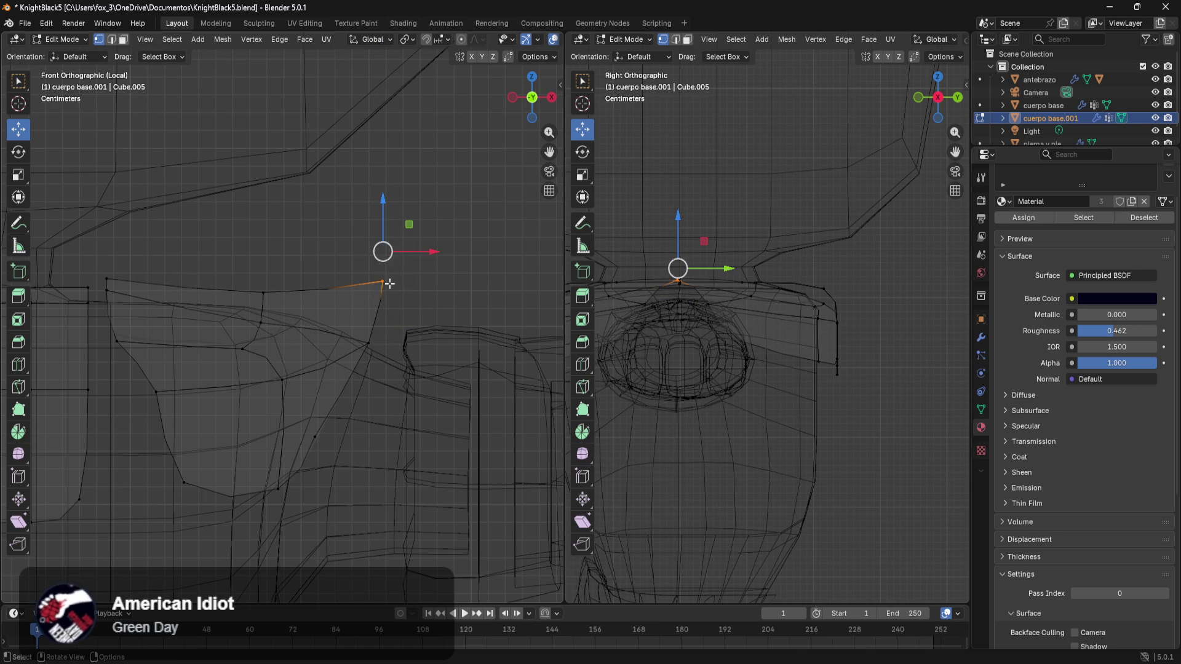
{"action": "key", "text": "g"}
{"action": "key", "text": "x"}
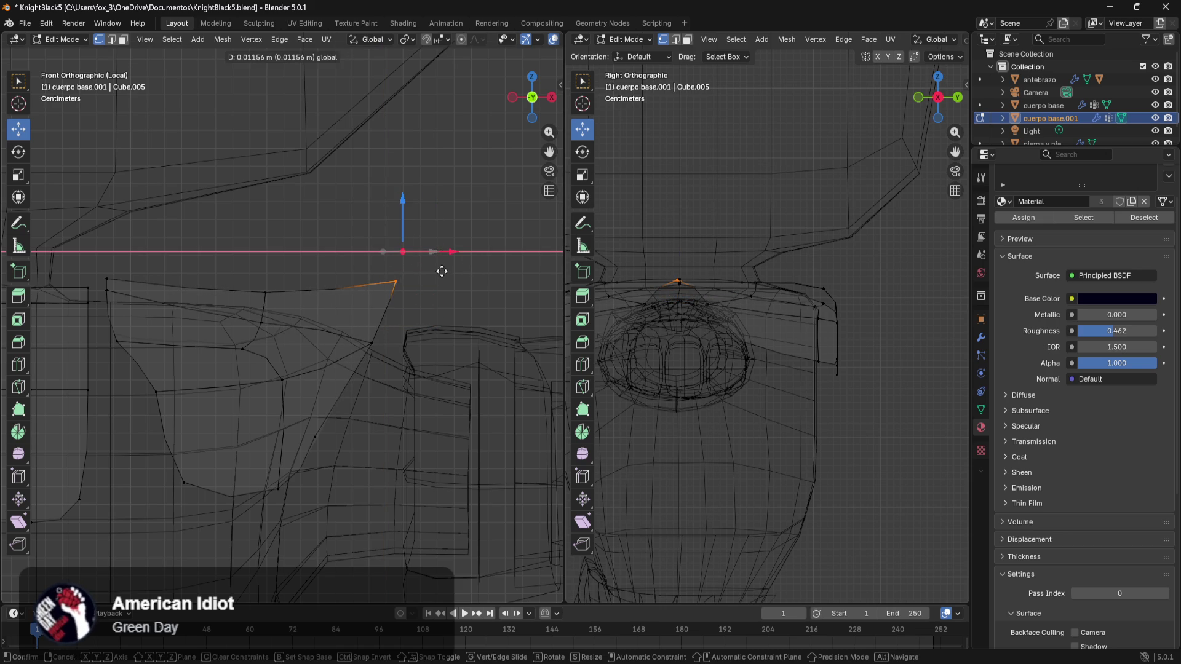
{"action": "left_click", "coordinate": [487, 269]}
- Lower the plate's inner end vertex and shift a side vertex outward
{"action": "left_click_drag", "start_coordinate": [88, 263], "coordinate": [148, 314]}
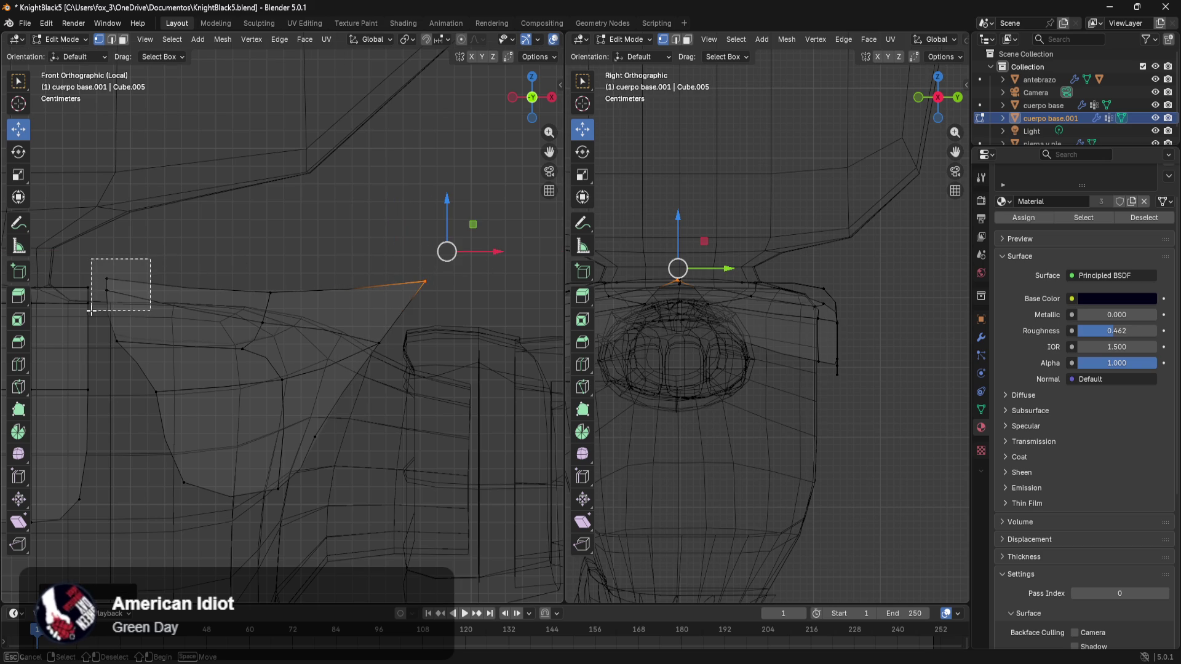
{"action": "left_click_drag", "start_coordinate": [109, 227], "coordinate": [114, 250]}
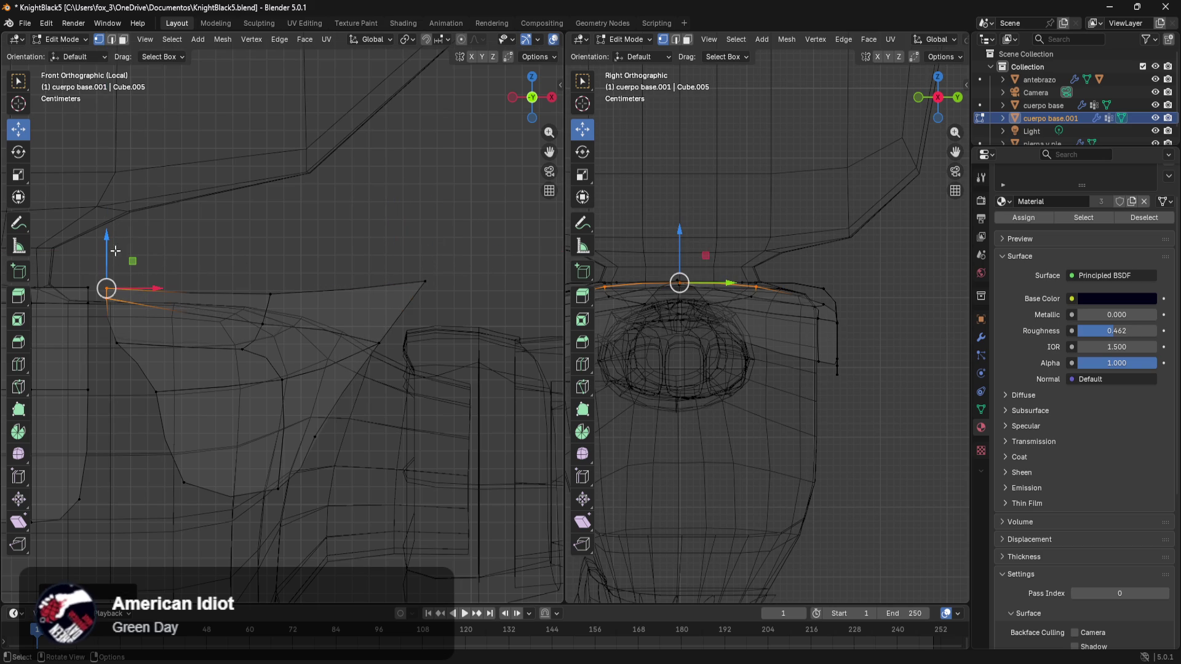
{"action": "left_click", "coordinate": [199, 452]}
{"action": "mouse_move", "coordinate": [148, 355]}
{"action": "left_mouse_down"}
{"action": "mouse_move", "coordinate": [189, 411]}
{"action": "mouse_move", "coordinate": [193, 390]}
{"action": "mouse_move", "coordinate": [181, 392]}
{"action": "left_mouse_up"}
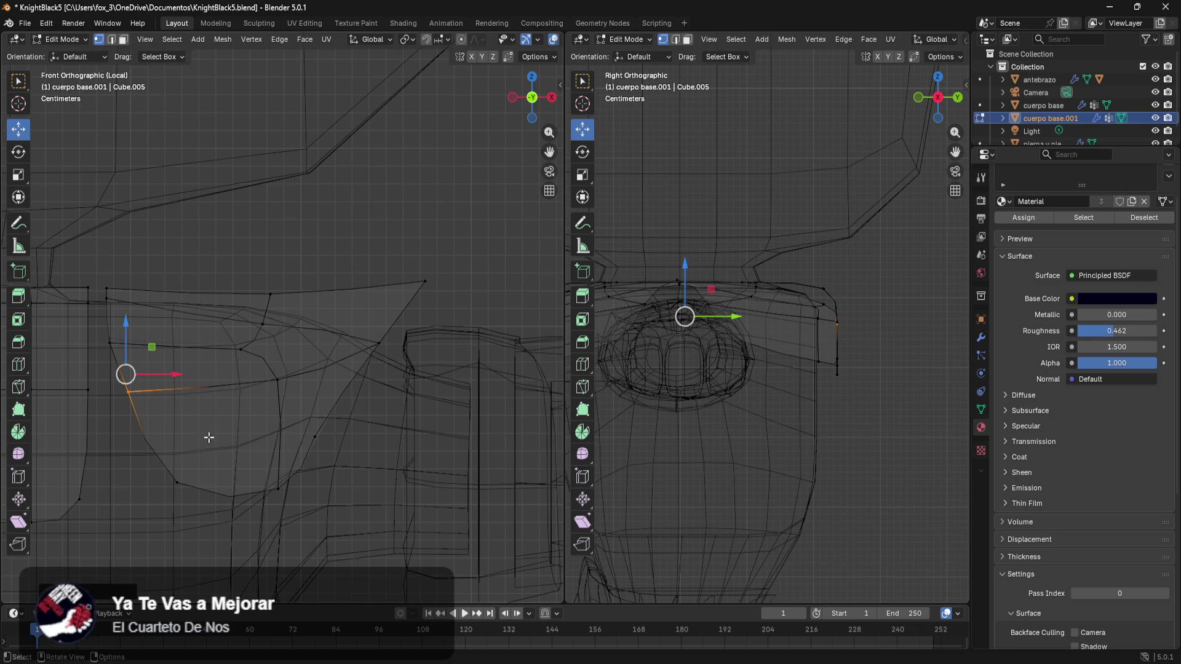
- Lower the plate's bottom side vertex along the torso, then zoom out to view the shoulder
{"action": "left_click_drag", "start_coordinate": [228, 425], "coordinate": [147, 523]}
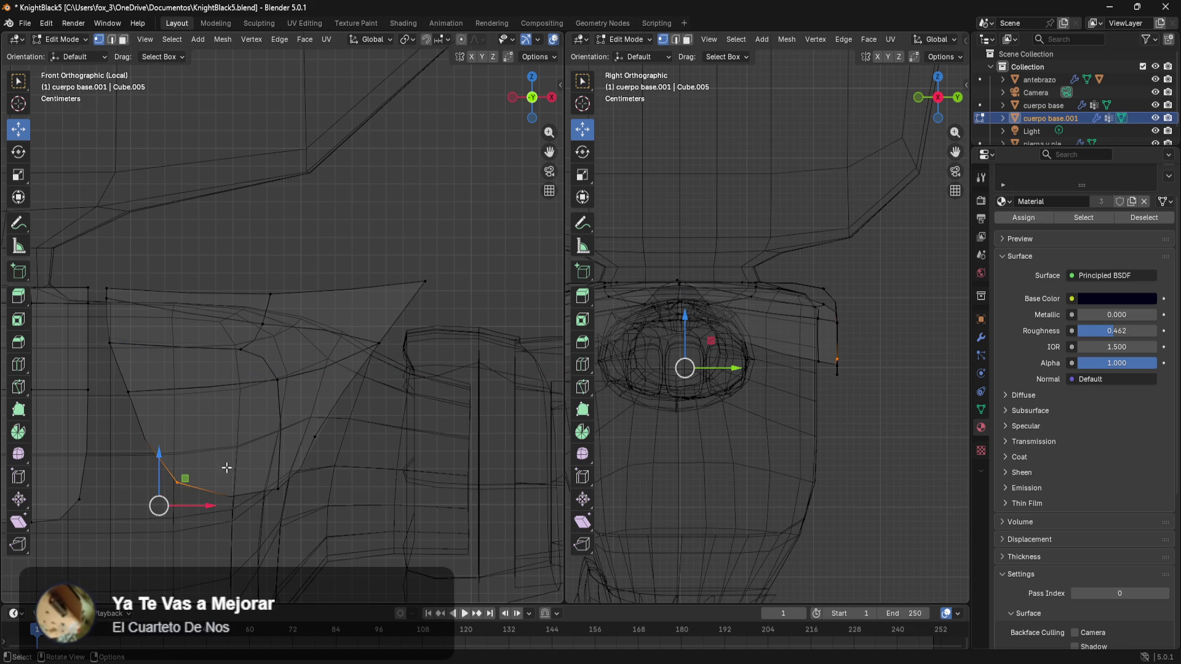
{"action": "left_click_drag", "start_coordinate": [166, 453], "coordinate": [163, 469]}
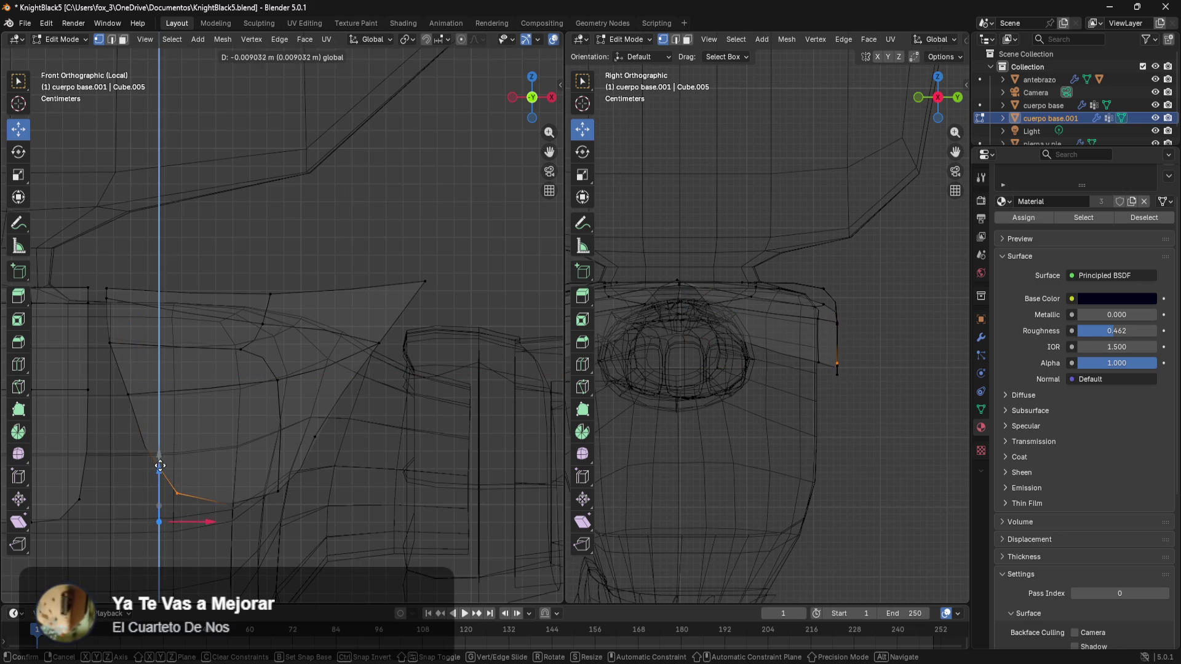
{"action": "left_click", "coordinate": [317, 480]}
{"action": "scroll", "coordinate": [317, 481], "scroll_direction": "down", "scroll_amount": 5}
{"action": "mouse_move", "coordinate": [360, 498]}
{"action": "middle_mouse_down", "text": "shift"}
{"action": "mouse_move", "coordinate": [483, 468]}
{"action": "mouse_move", "coordinate": [433, 446]}
{"action": "middle_mouse_up", "text": "shift"}
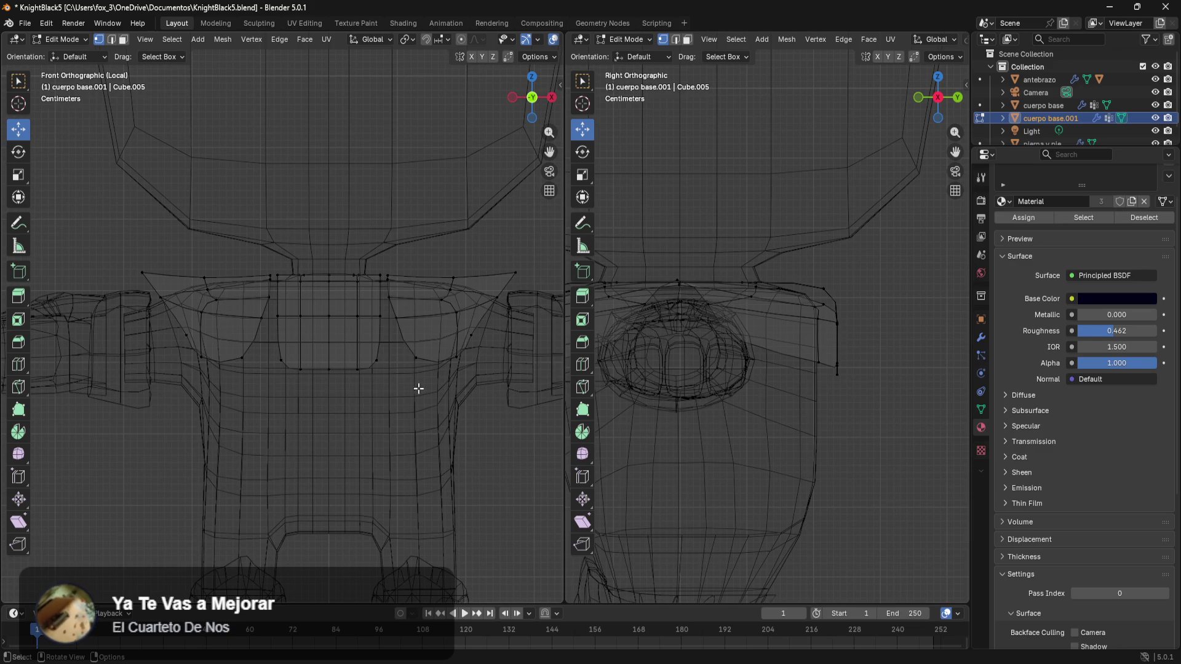
{"action": "scroll", "coordinate": [418, 389], "scroll_direction": "up", "scroll_amount": 5}
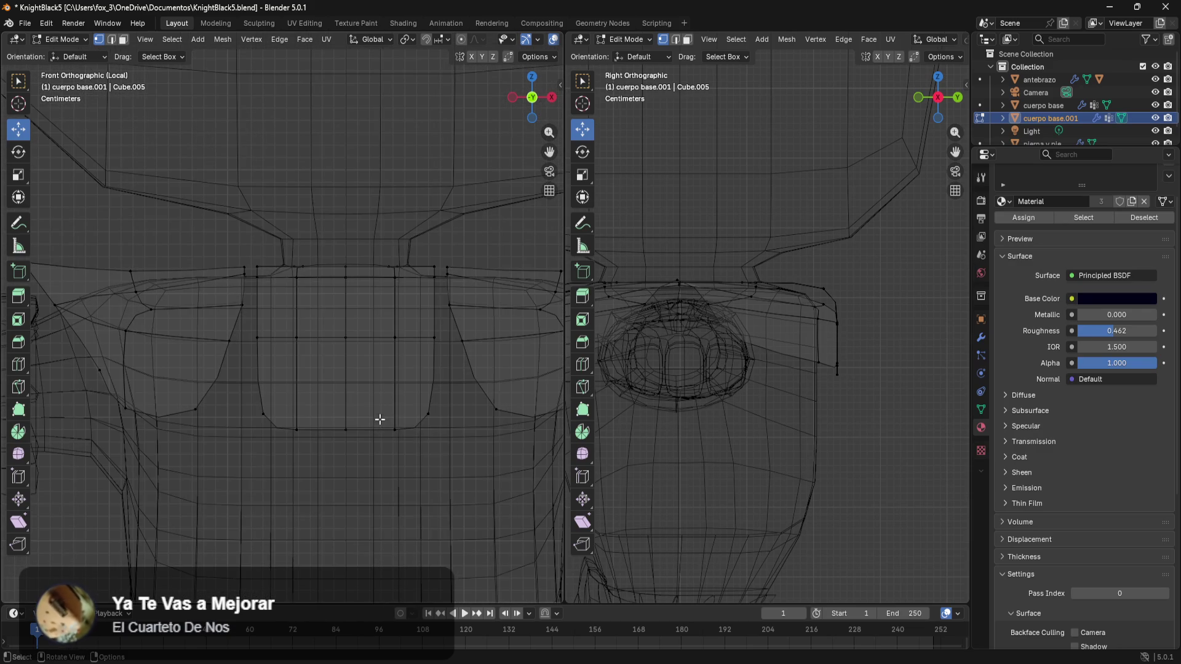
{"action": "mouse_move", "coordinate": [440, 452]}
{"action": "middle_mouse_down", "text": "shift"}
{"action": "mouse_move", "coordinate": [525, 495]}
{"action": "mouse_move", "coordinate": [136, 443]}
{"action": "middle_mouse_up", "text": "shift"}
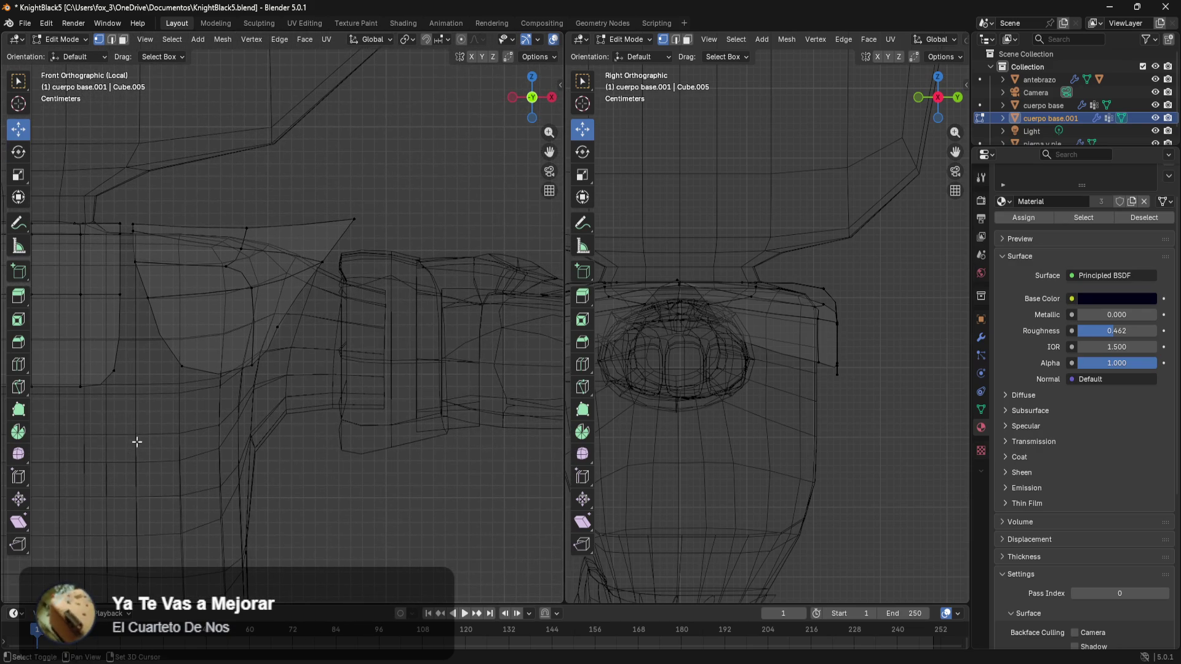
- Adjust the height of the plate's shoulder-tip vertex
{"action": "left_click", "coordinate": [357, 234]}
{"action": "left_click_drag", "start_coordinate": [370, 150], "coordinate": [391, 161]}
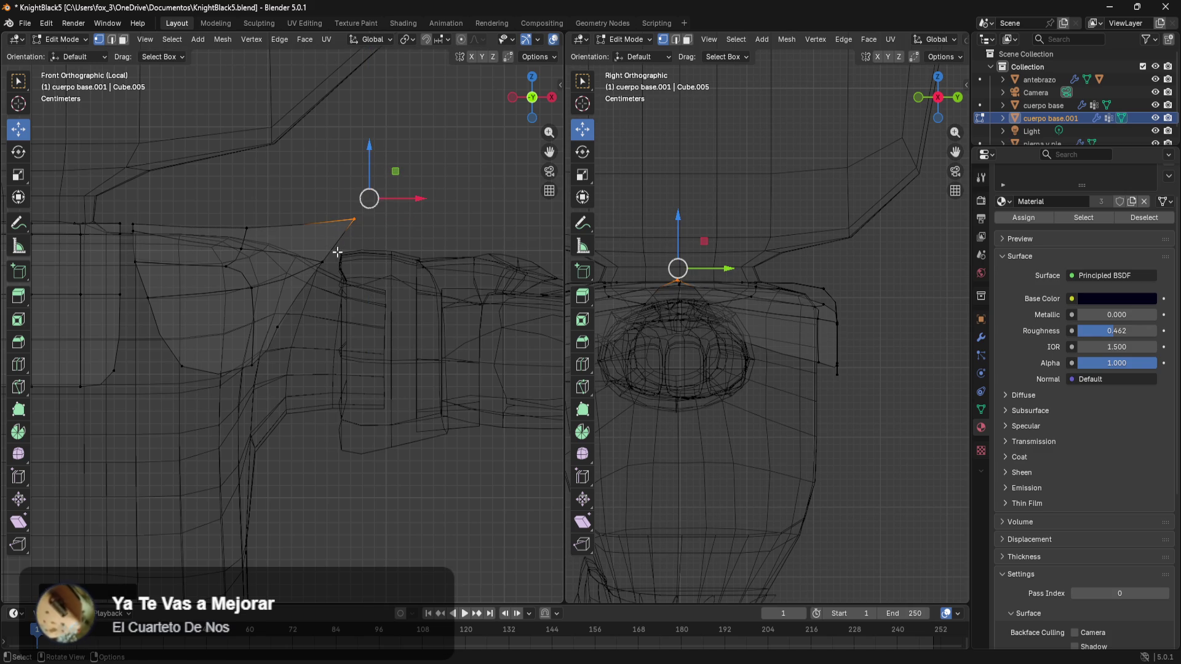
{"action": "left_click_drag", "start_coordinate": [336, 251], "coordinate": [317, 267]}
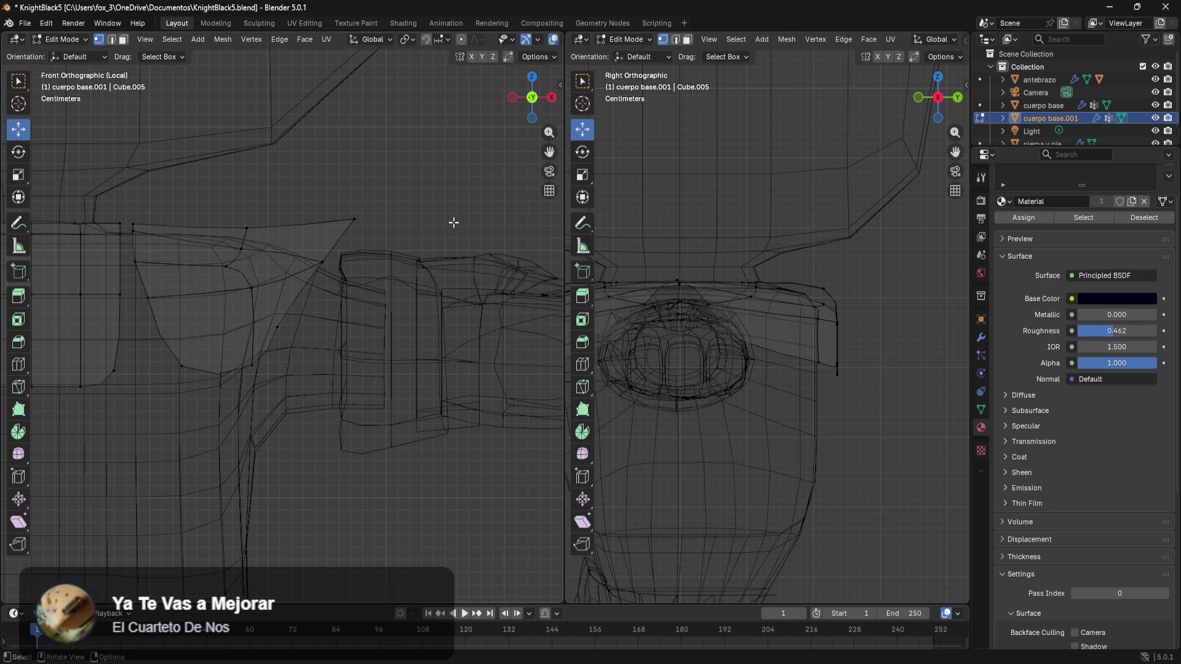
- Add a loop cut across the chest plate with Ctrl+R and slide it near the top edge
{"action": "key", "text": "ctrl+r"}
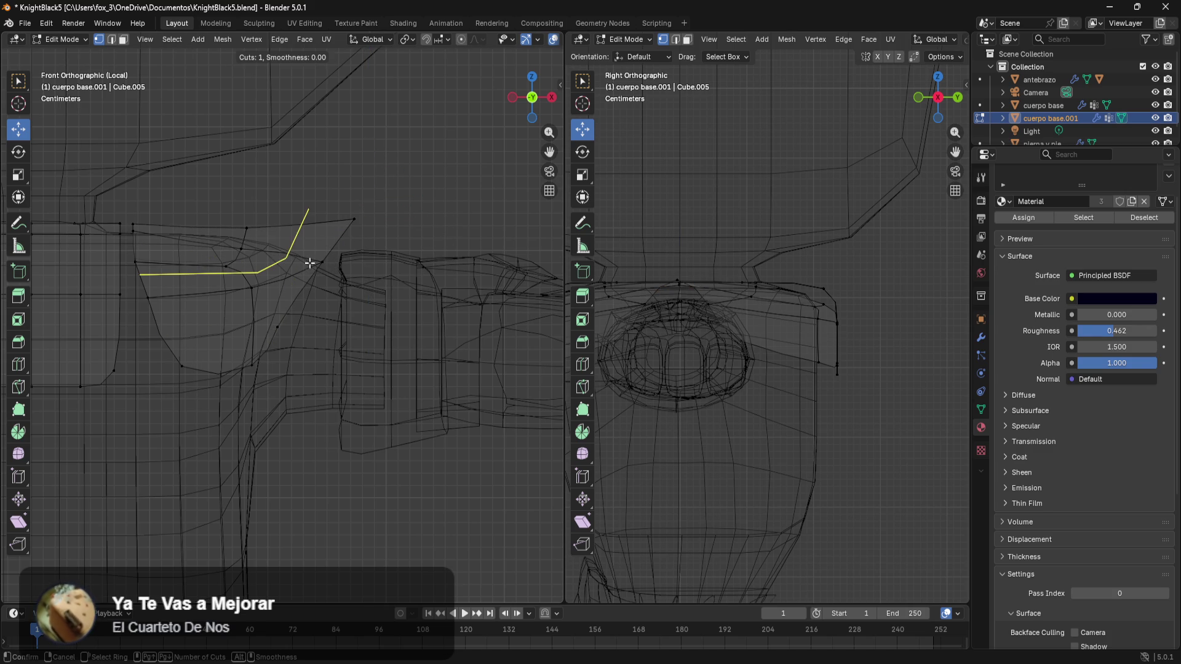
{"action": "left_click", "coordinate": [241, 242]}
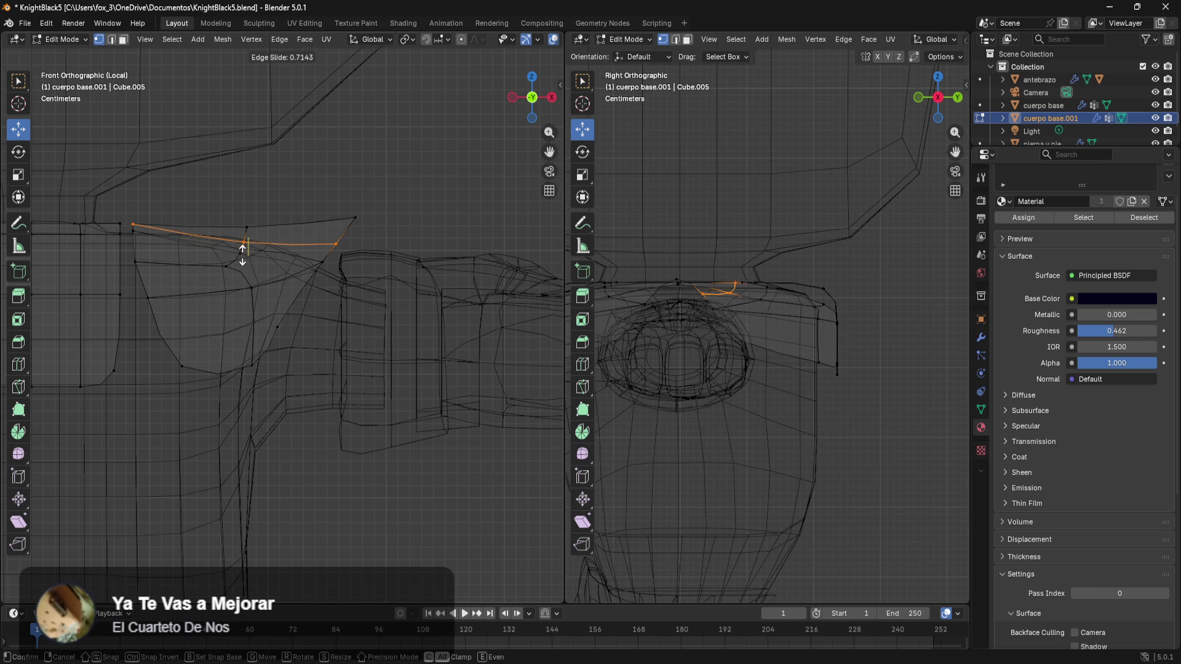
{"action": "key", "text": "ctrl+z"}
{"action": "scroll", "coordinate": [443, 268], "scroll_direction": "up", "scroll_amount": 2}
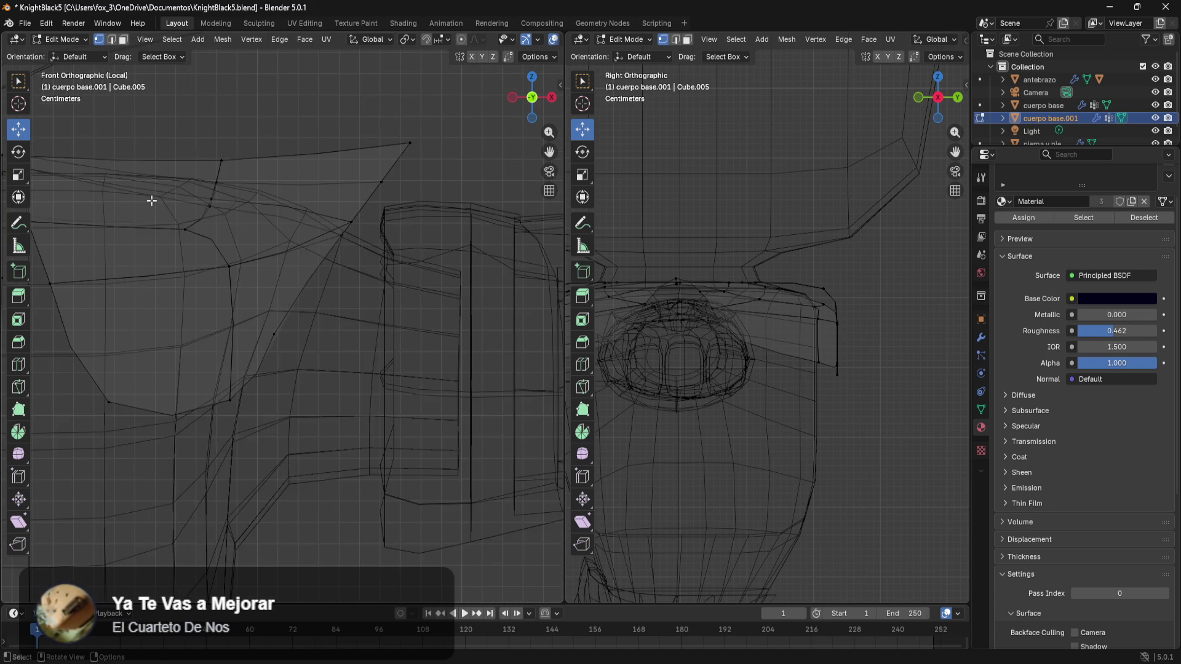
{"action": "scroll", "coordinate": [456, 246], "scroll_direction": "up", "scroll_amount": 2}
- Nudge the side plate's outer tip vertex and its surrounding edges sideways and vertically
{"action": "middle_click_drag", "start_coordinate": [456, 245], "coordinate": [453, 262], "text": "shift"}
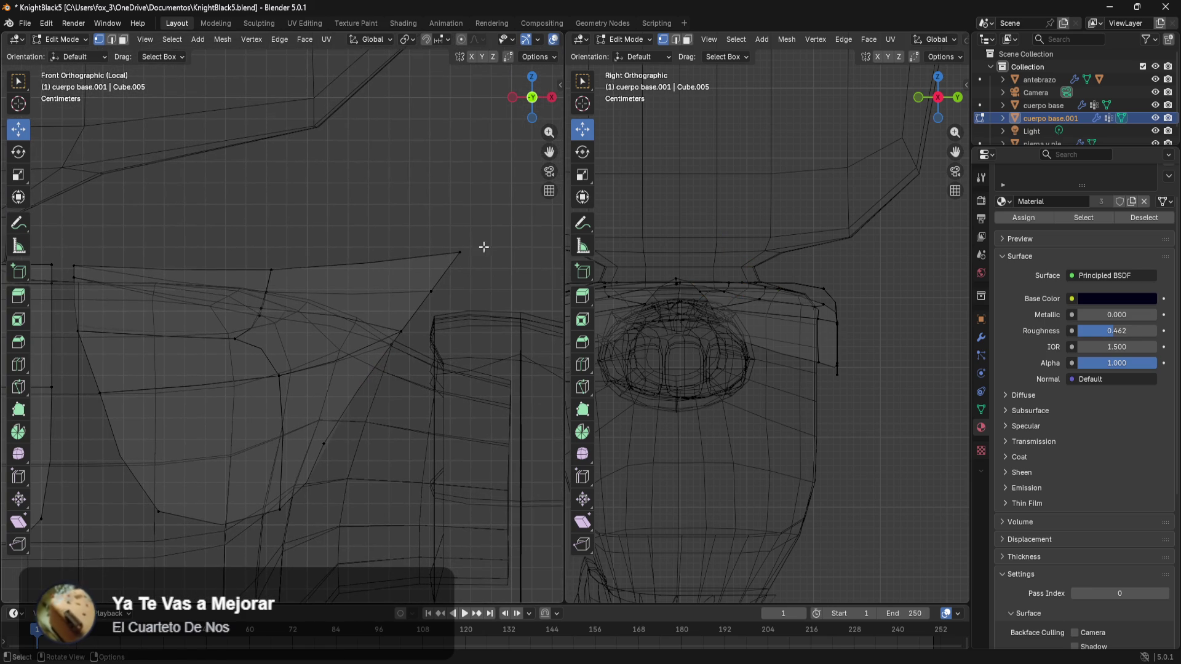
{"action": "left_click", "coordinate": [465, 258]}
{"action": "left_click_drag", "start_coordinate": [518, 219], "coordinate": [432, 234]}
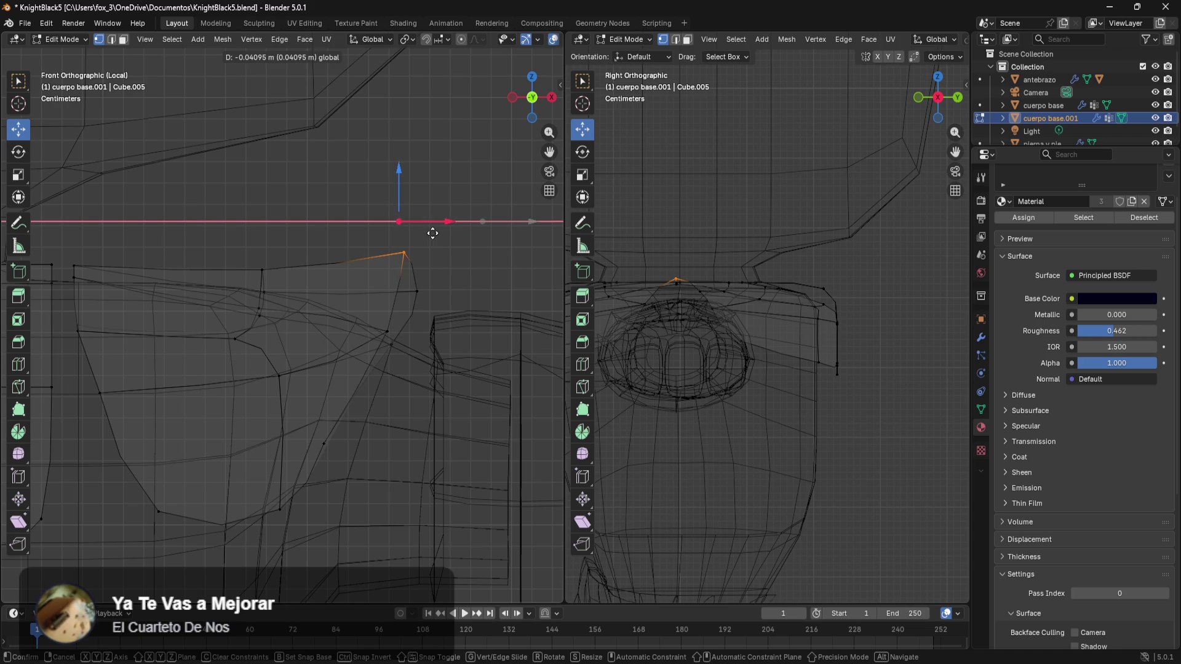
{"action": "left_click_drag", "start_coordinate": [484, 167], "coordinate": [496, 210]}
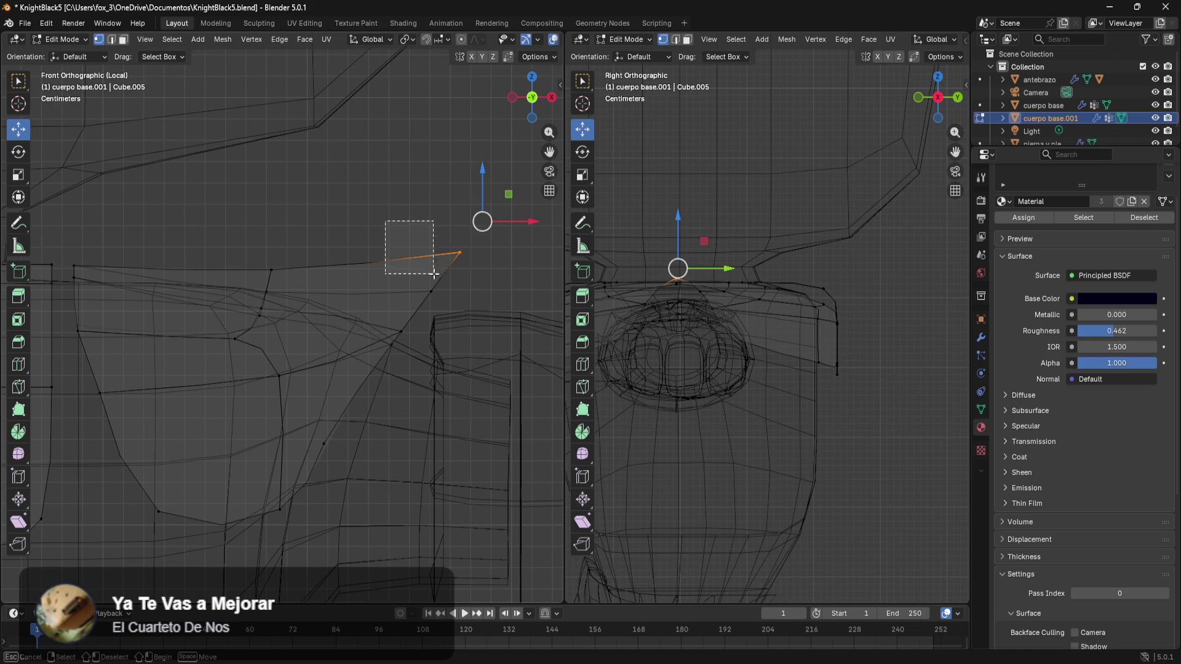
{"action": "left_click_drag", "start_coordinate": [385, 219], "coordinate": [472, 311]}
{"action": "mouse_move", "coordinate": [454, 208]}
{"action": "left_mouse_down"}
{"action": "mouse_move", "coordinate": [487, 271]}
{"action": "mouse_move", "coordinate": [468, 289]}
{"action": "left_mouse_up"}
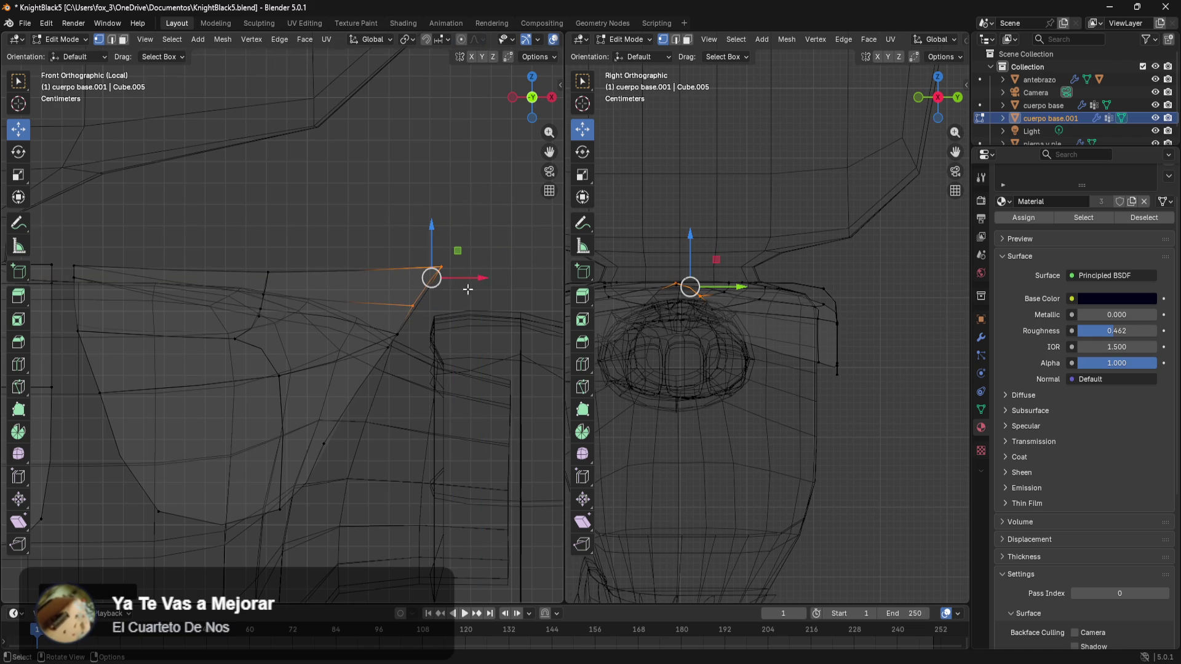
- Lower the plate's upper corner vertex, then undo the unwanted tweaks
{"action": "left_click", "coordinate": [435, 268]}
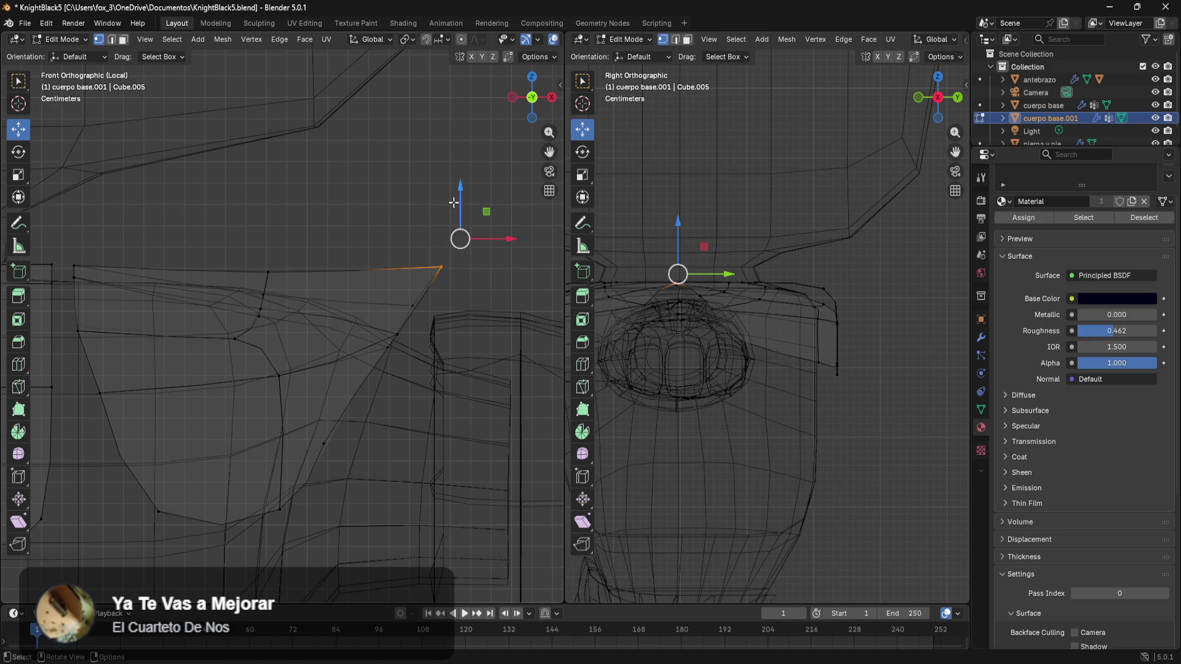
{"action": "mouse_move", "coordinate": [459, 196]}
{"action": "left_mouse_down"}
{"action": "mouse_move", "coordinate": [503, 268]}
{"action": "mouse_move", "coordinate": [480, 265]}
{"action": "left_mouse_up"}
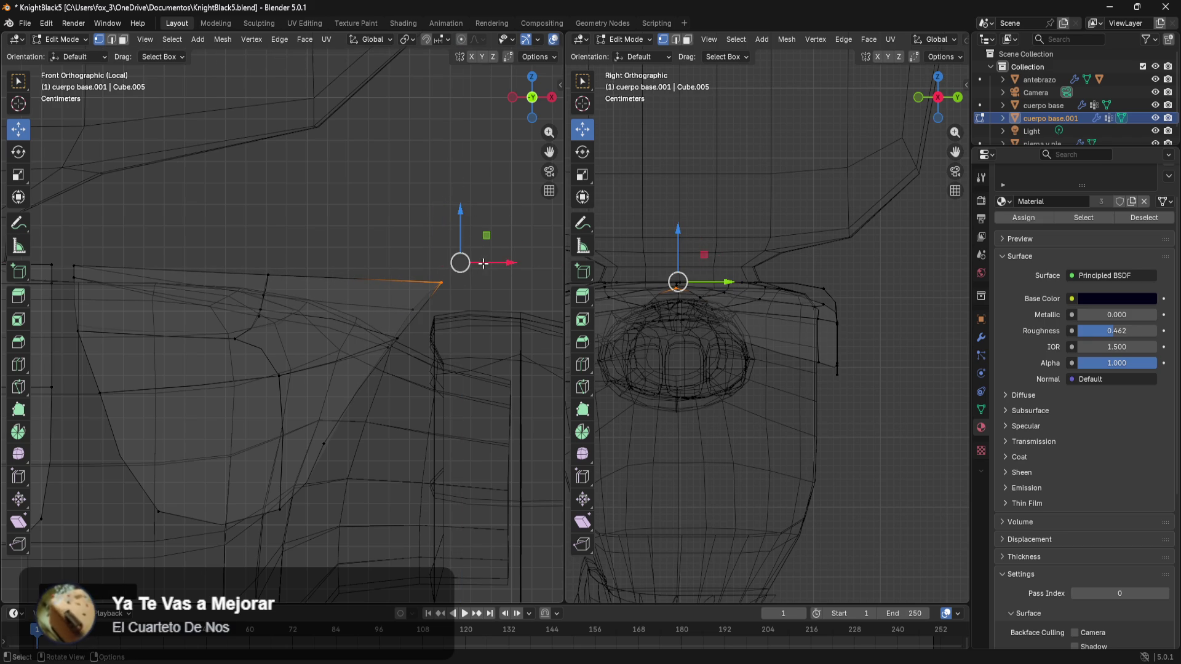
{"action": "left_click", "coordinate": [454, 261]}
{"action": "key", "text": "ctrl+z"}
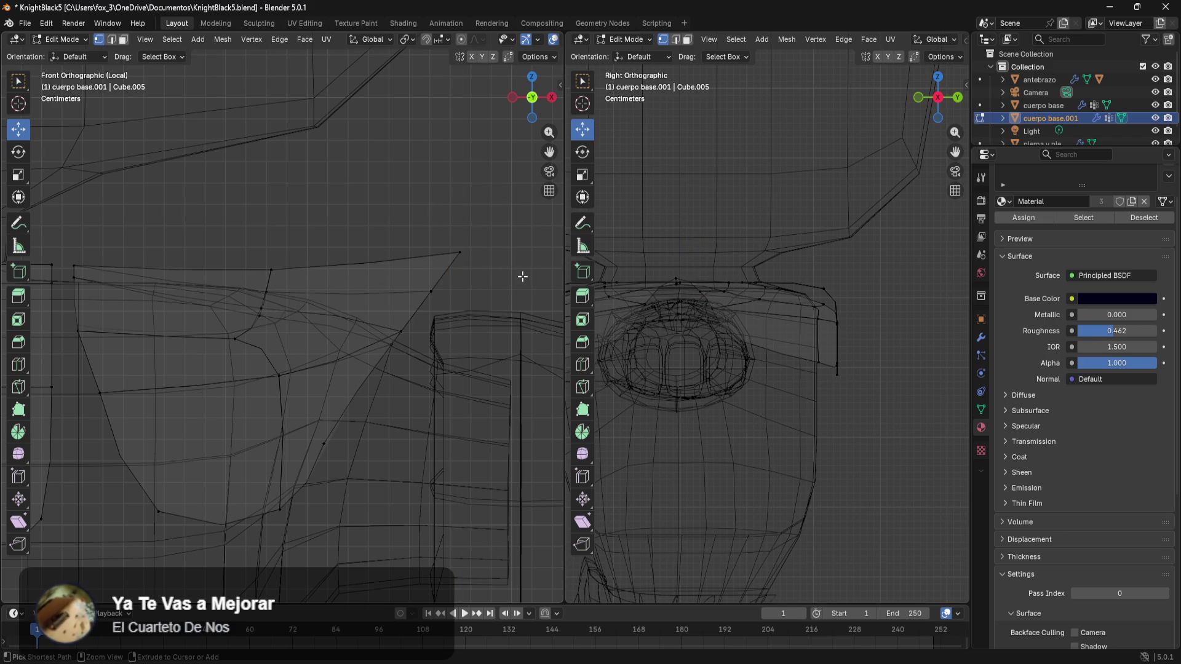
{"action": "key", "text": "ctrl+z"}
{"action": "key", "text": "ctrl+z"}
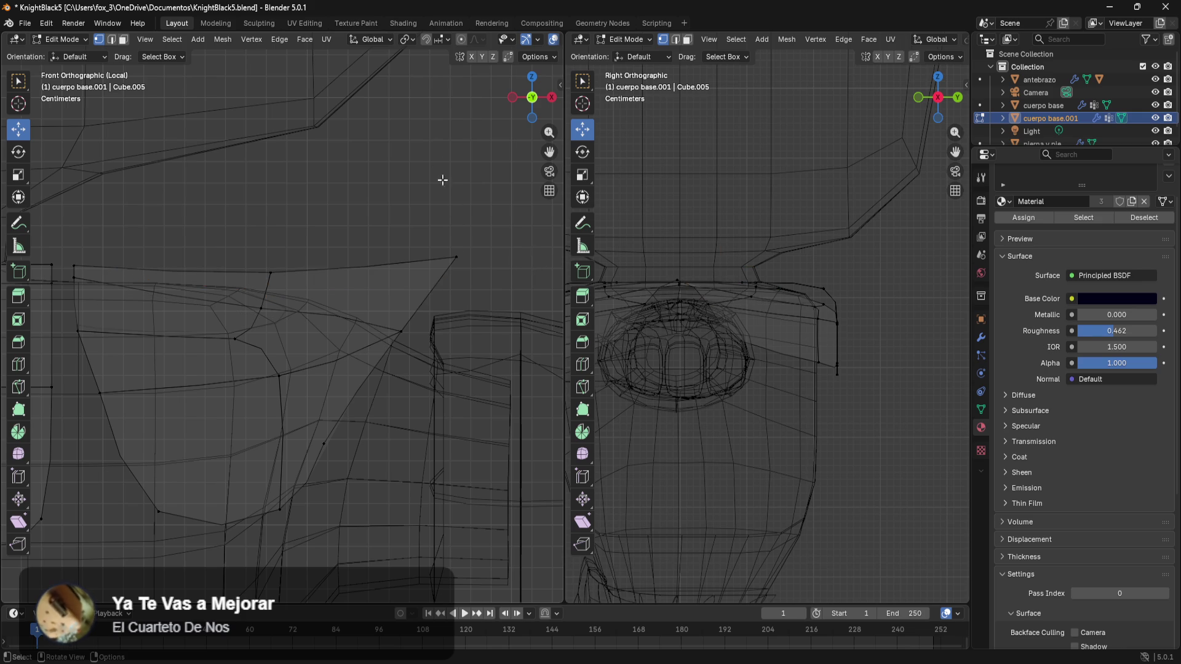
{"action": "scroll", "coordinate": [341, 333], "scroll_direction": "down", "scroll_amount": 4}
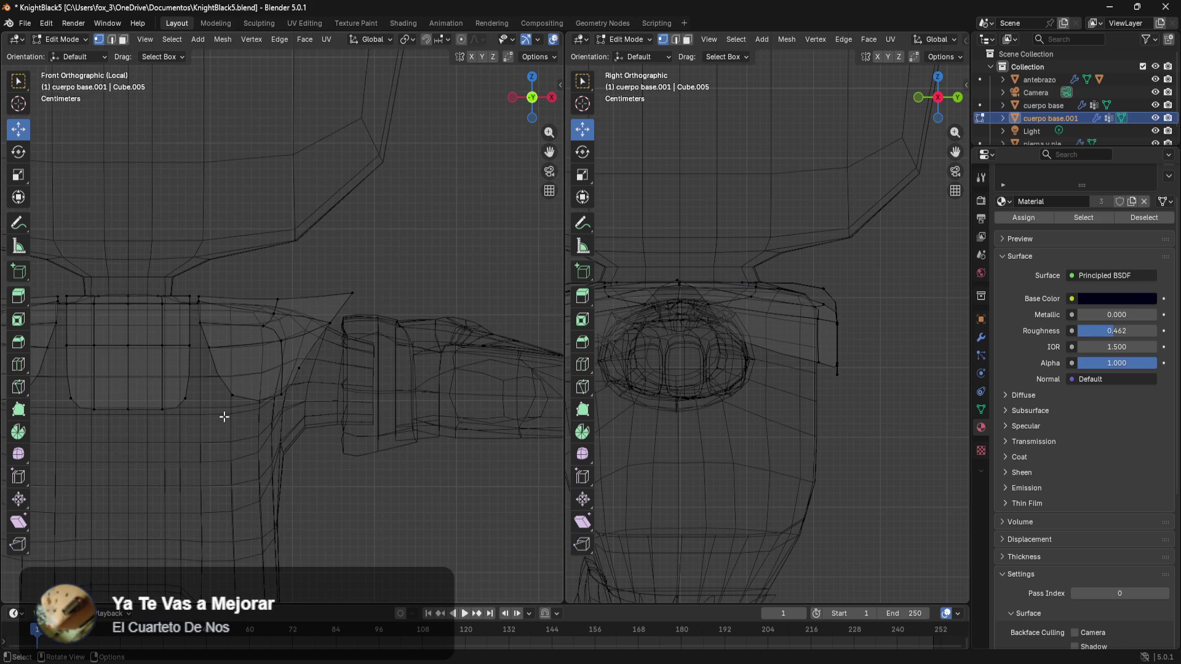
{"action": "mouse_move", "coordinate": [336, 508]}
{"action": "middle_mouse_down", "text": "shift"}
{"action": "mouse_move", "coordinate": [415, 480]}
{"action": "mouse_move", "coordinate": [406, 434]}
{"action": "middle_mouse_up", "text": "shift"}
{"action": "scroll", "coordinate": [473, 458], "scroll_direction": "up", "scroll_amount": 2}
- Move the lower edge vertices beside the chest panel downward and sideways along X
{"action": "left_click", "coordinate": [395, 417]}
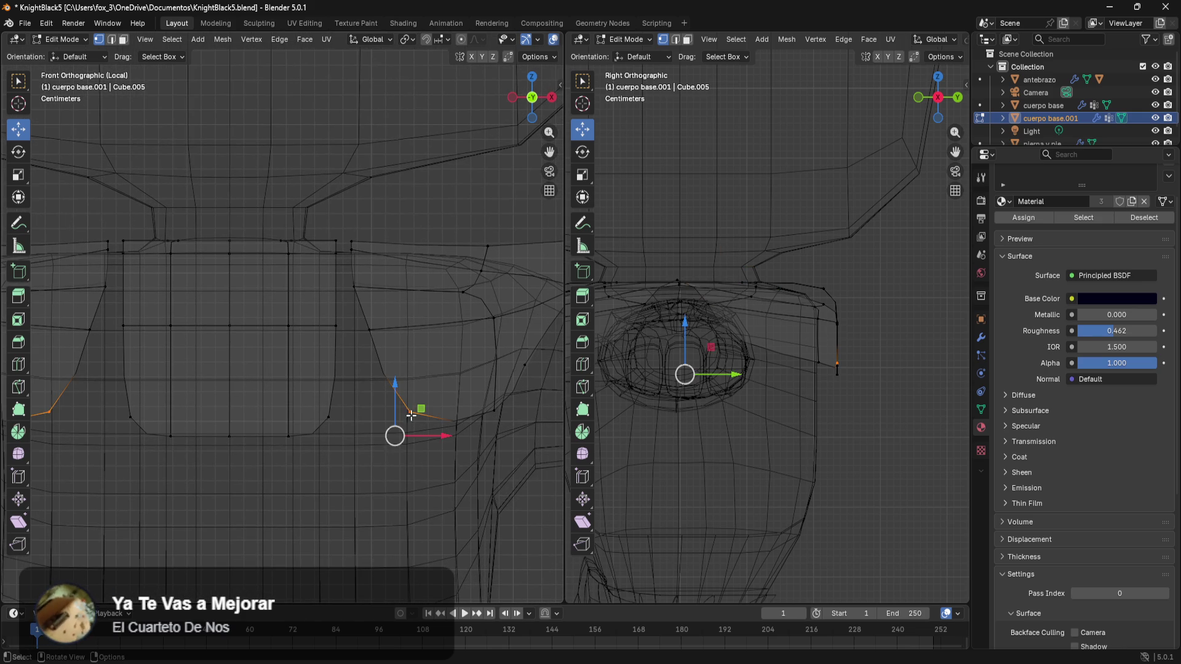
{"action": "mouse_move", "coordinate": [430, 439]}
{"action": "left_mouse_down"}
{"action": "mouse_move", "coordinate": [390, 451]}
{"action": "mouse_move", "coordinate": [417, 457]}
{"action": "left_mouse_up"}
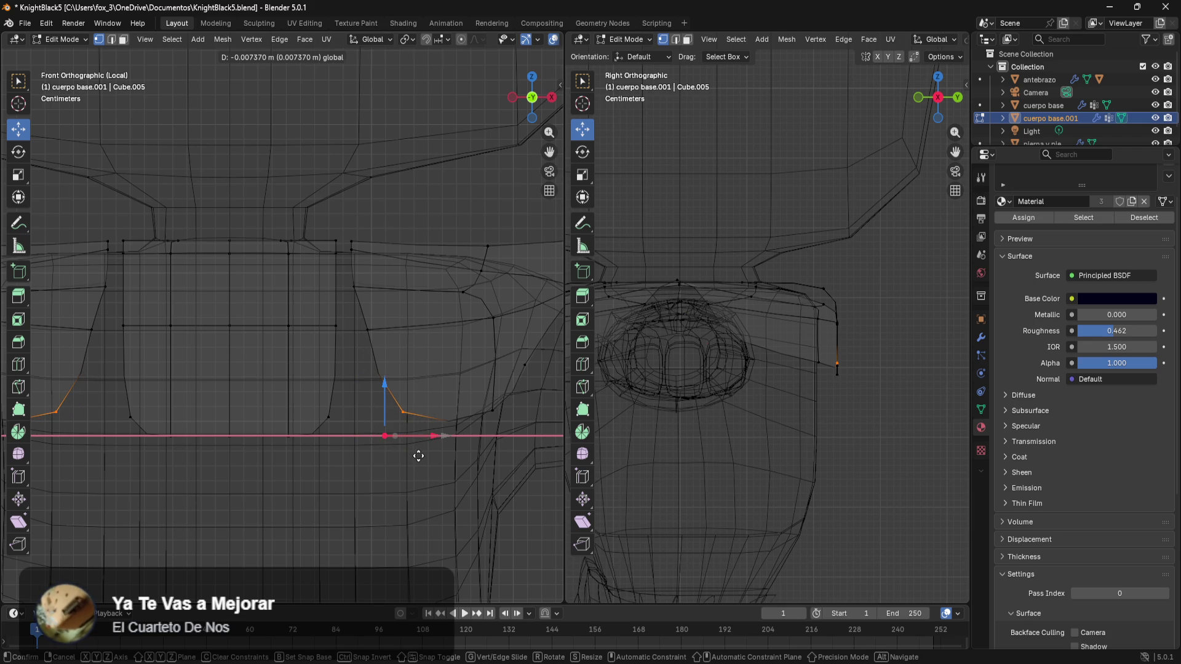
{"action": "middle_click_drag", "start_coordinate": [418, 456], "coordinate": [406, 329]}
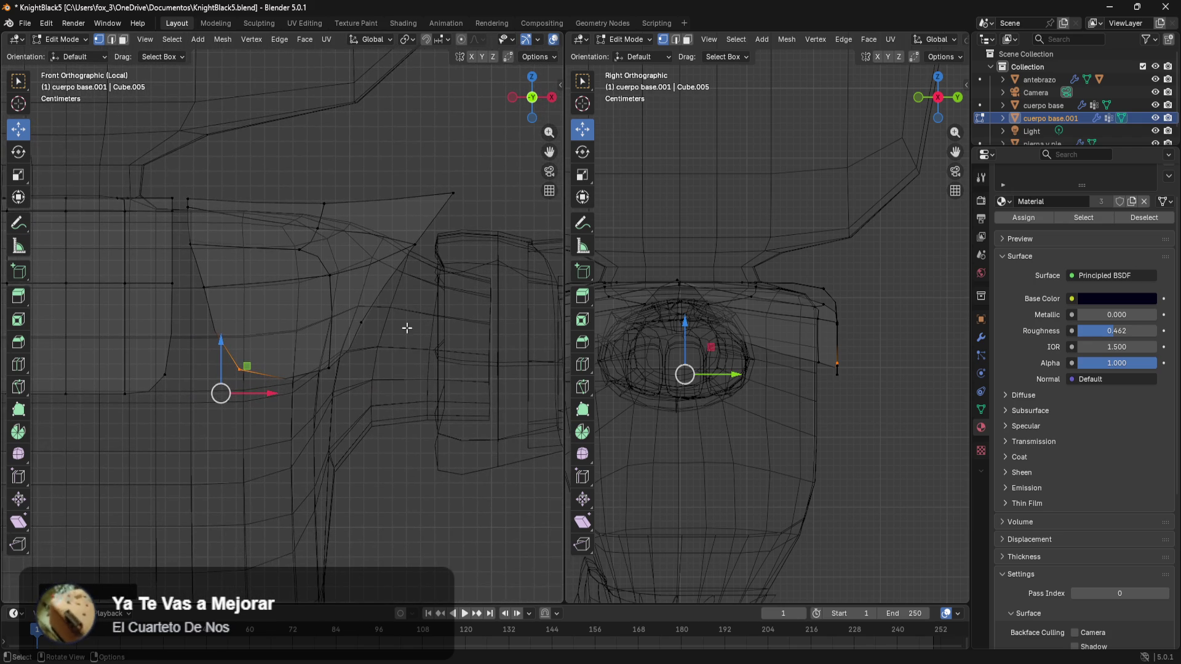
{"action": "mouse_move", "coordinate": [382, 305]}
{"action": "left_mouse_down"}
{"action": "mouse_move", "coordinate": [264, 414]}
{"action": "mouse_move", "coordinate": [219, 415]}
{"action": "left_mouse_up"}
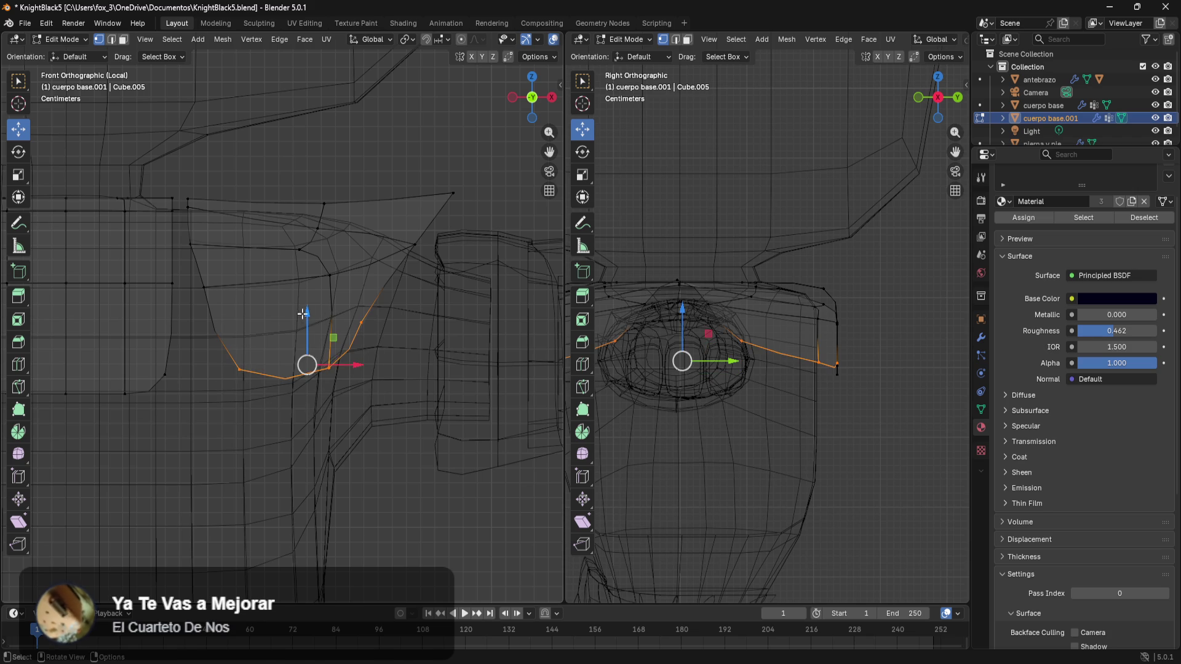
{"action": "left_click_drag", "start_coordinate": [307, 319], "coordinate": [328, 367]}
{"action": "left_click_drag", "start_coordinate": [359, 405], "coordinate": [327, 434]}
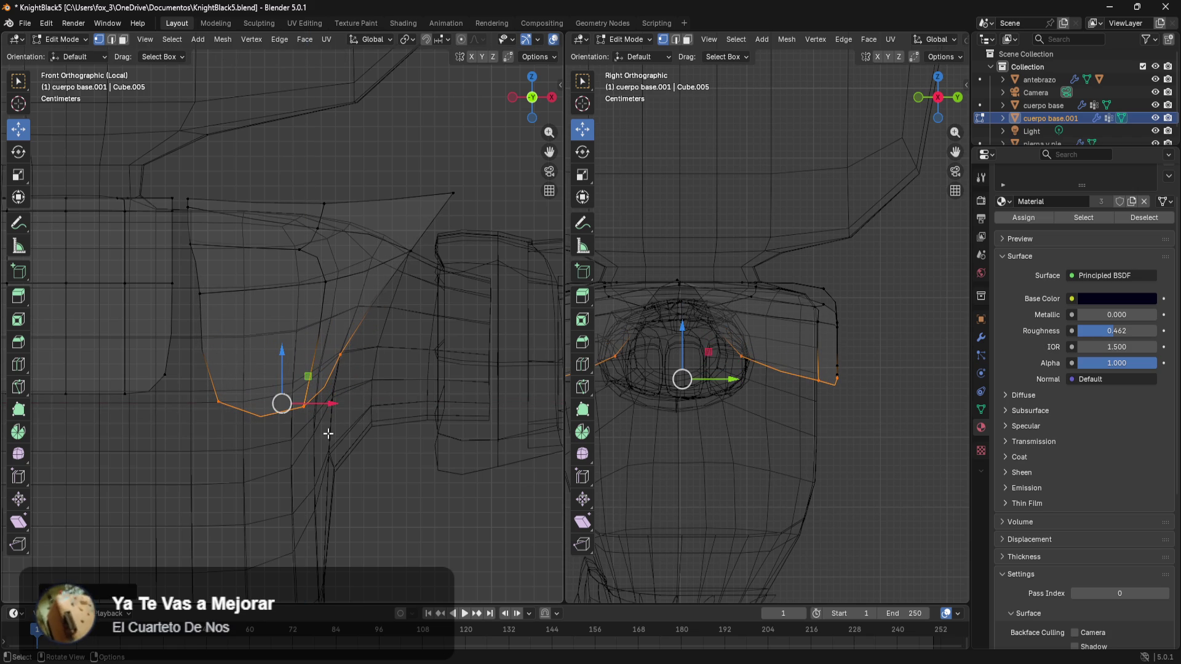
- Box-select the central chest panel faces
{"action": "left_click", "coordinate": [244, 513]}
{"action": "middle_click_drag", "start_coordinate": [244, 513], "coordinate": [356, 330], "text": "shift"}
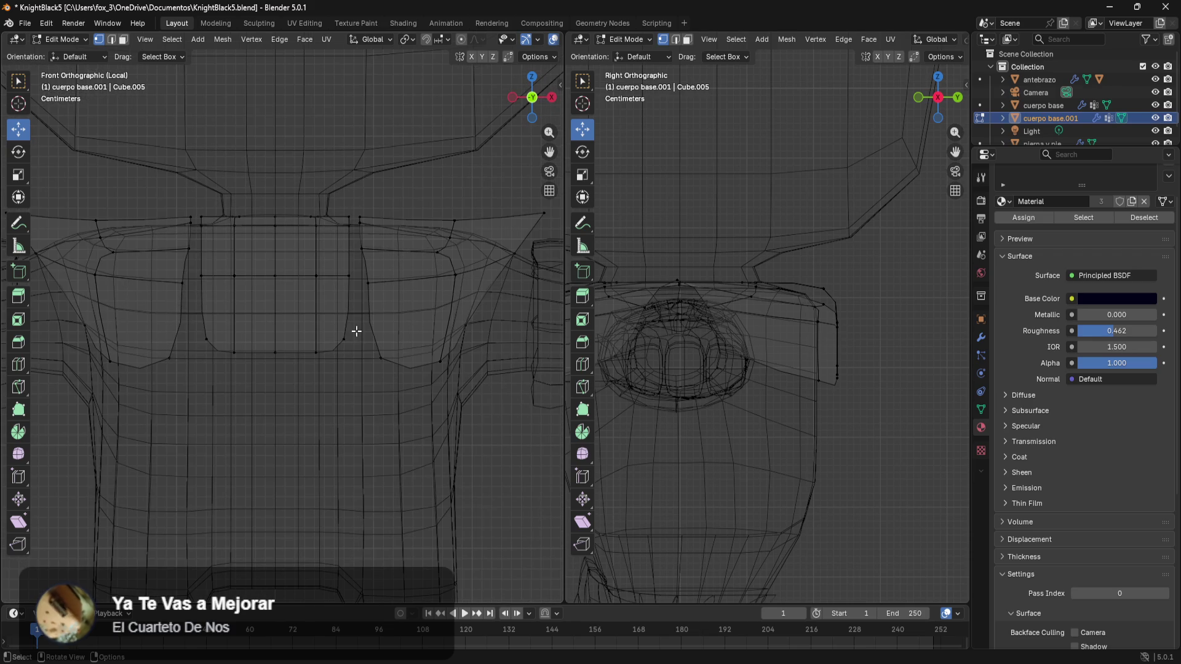
{"action": "mouse_move", "coordinate": [356, 204]}
{"action": "left_mouse_down"}
{"action": "mouse_move", "coordinate": [194, 380]}
{"action": "mouse_move", "coordinate": [224, 381]}
{"action": "left_mouse_up"}
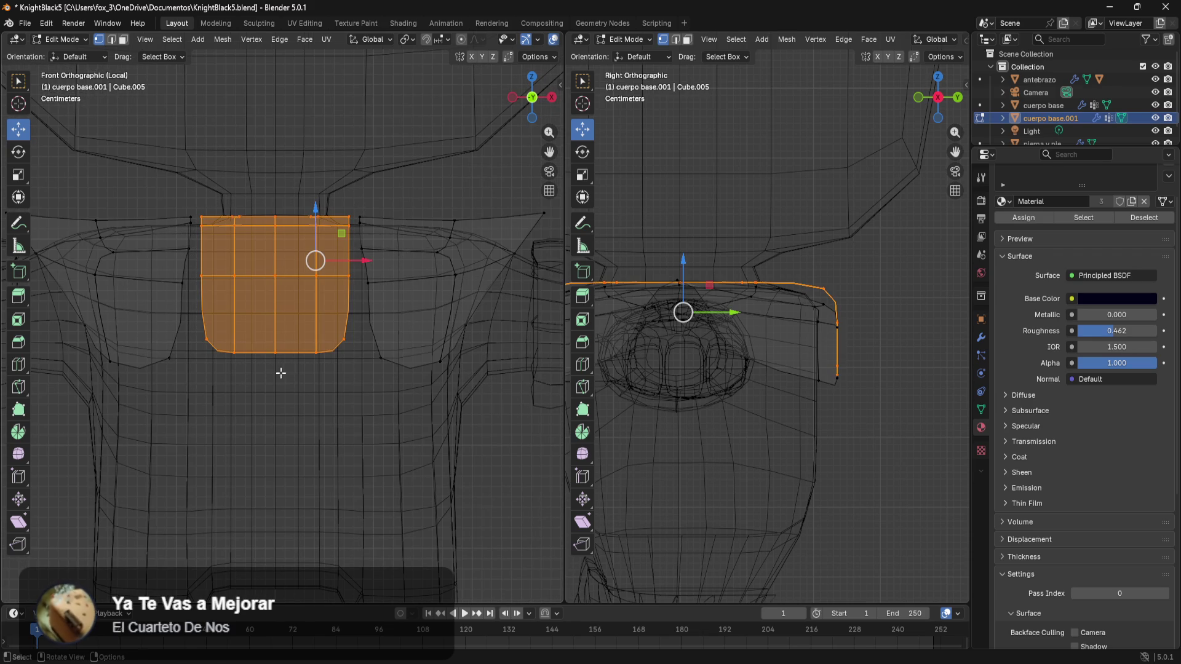
- Separate the linked chest panel faces into their own object with P > Selection
{"action": "key", "text": "p"}
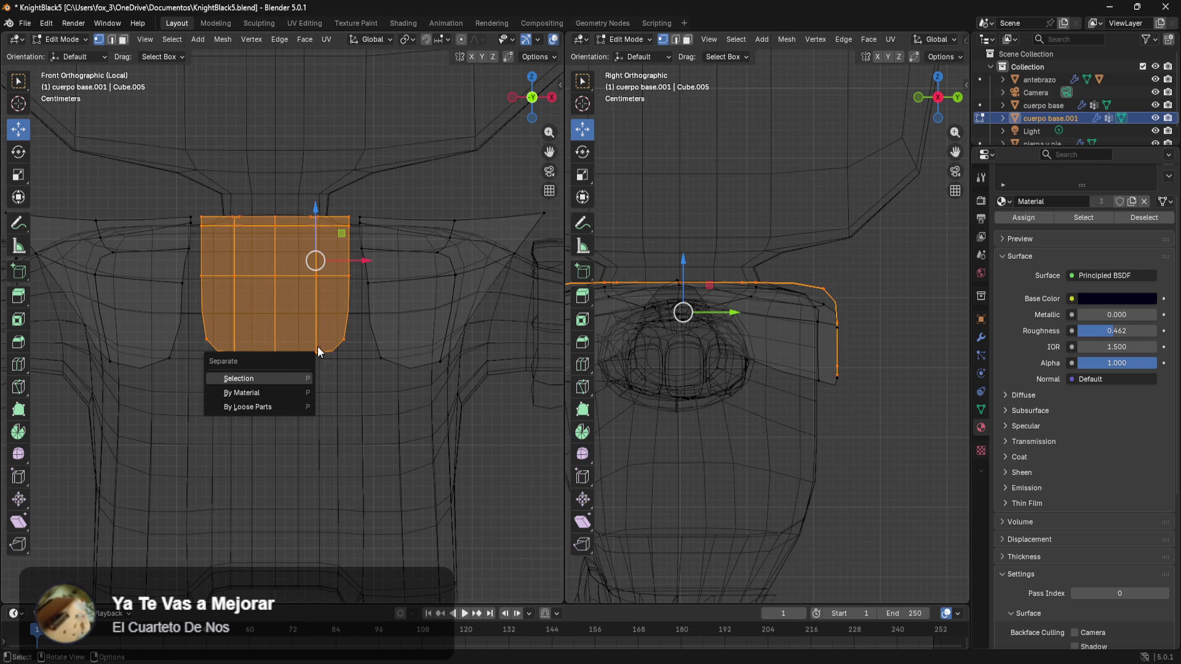
{"action": "left_click", "coordinate": [295, 385]}
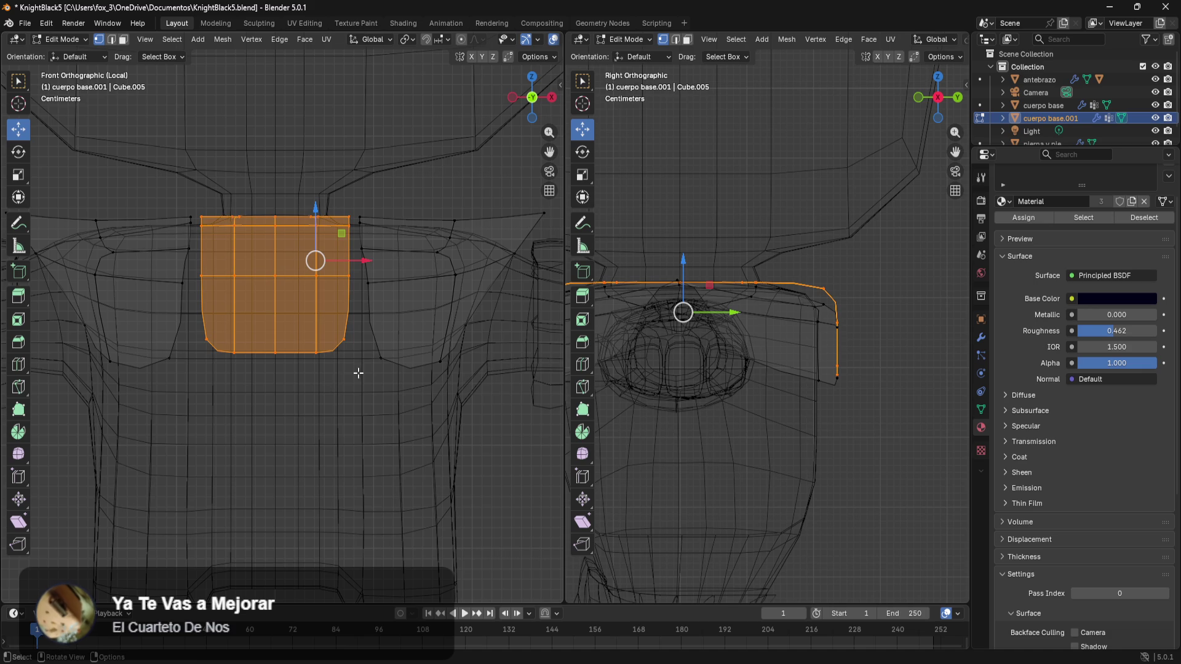
{"action": "left_click", "coordinate": [352, 373]}
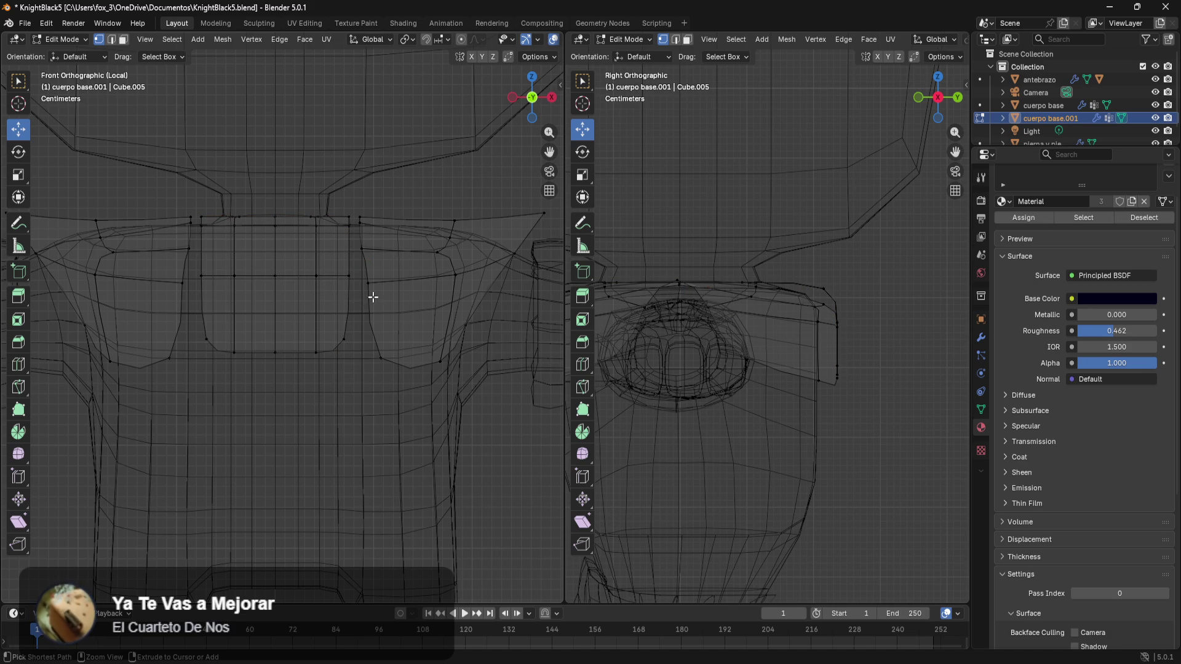
{"action": "key", "text": "l"}
{"action": "key", "text": "p"}
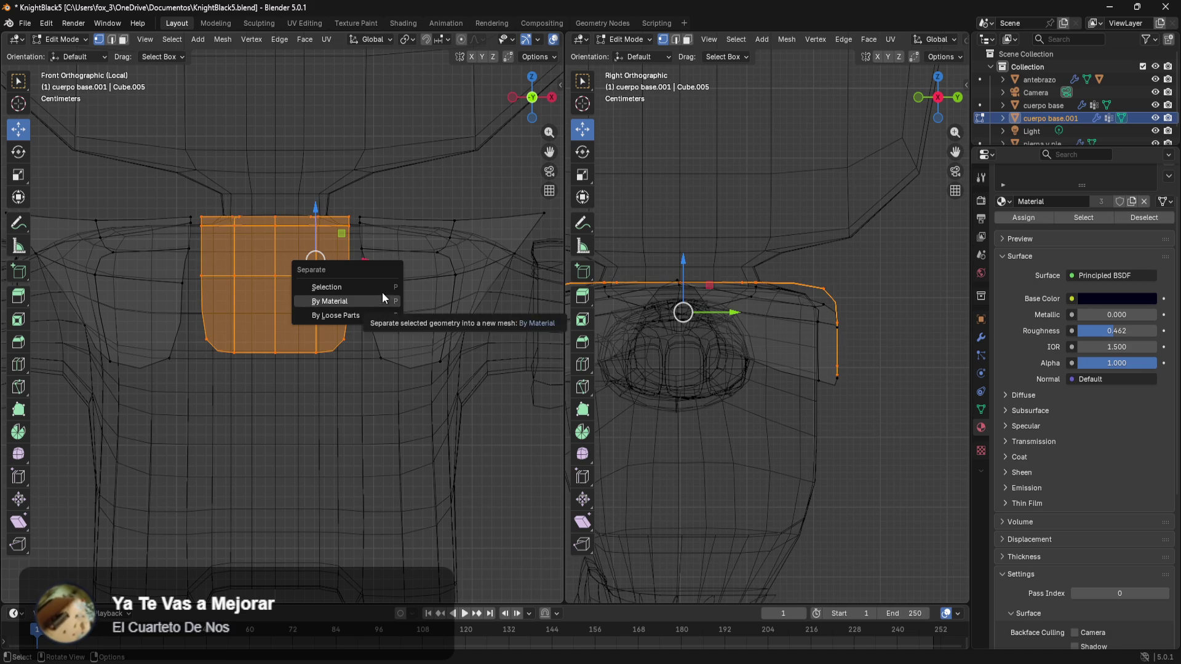
{"action": "left_click", "coordinate": [385, 286]}
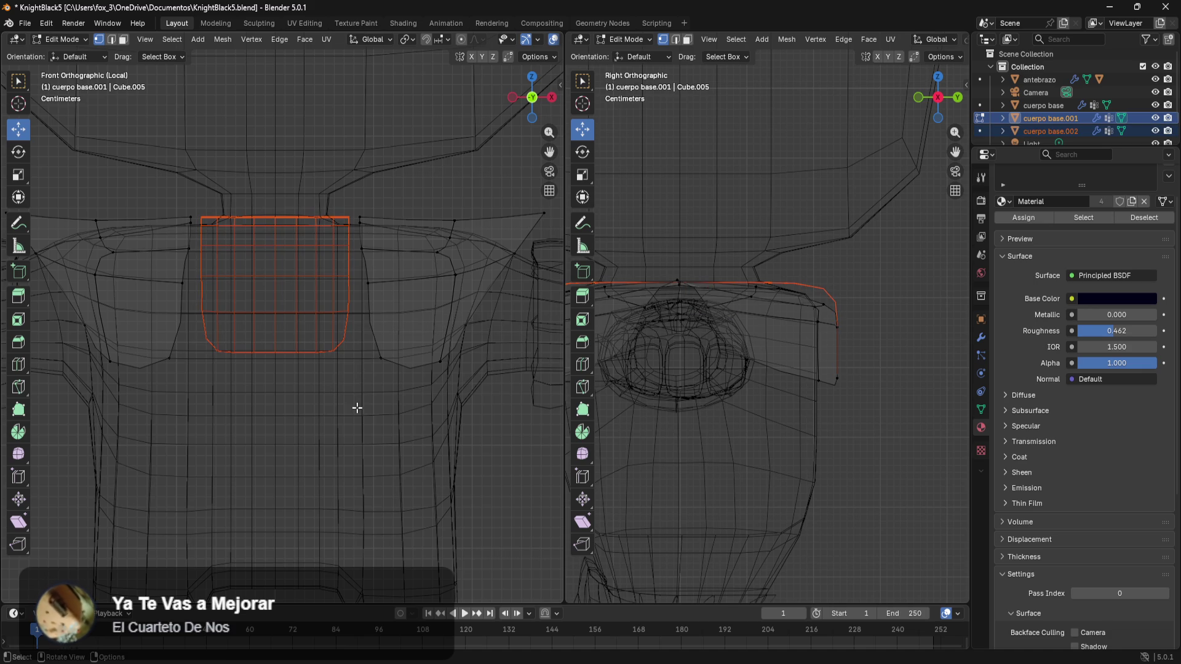
- Back in Object Mode, select the new cuerpo base.002 chest piece and enter Edit Mode on it
{"action": "key", "text": "grave"}
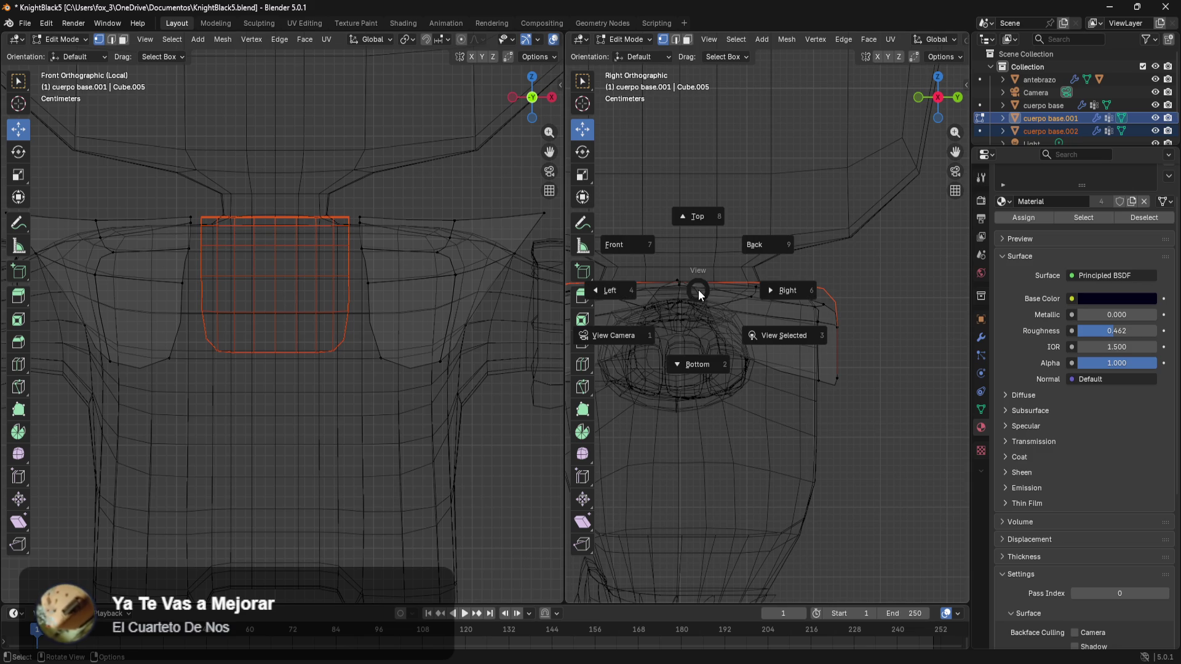
{"action": "left_click", "coordinate": [784, 461]}
{"action": "key", "text": "Tab"}
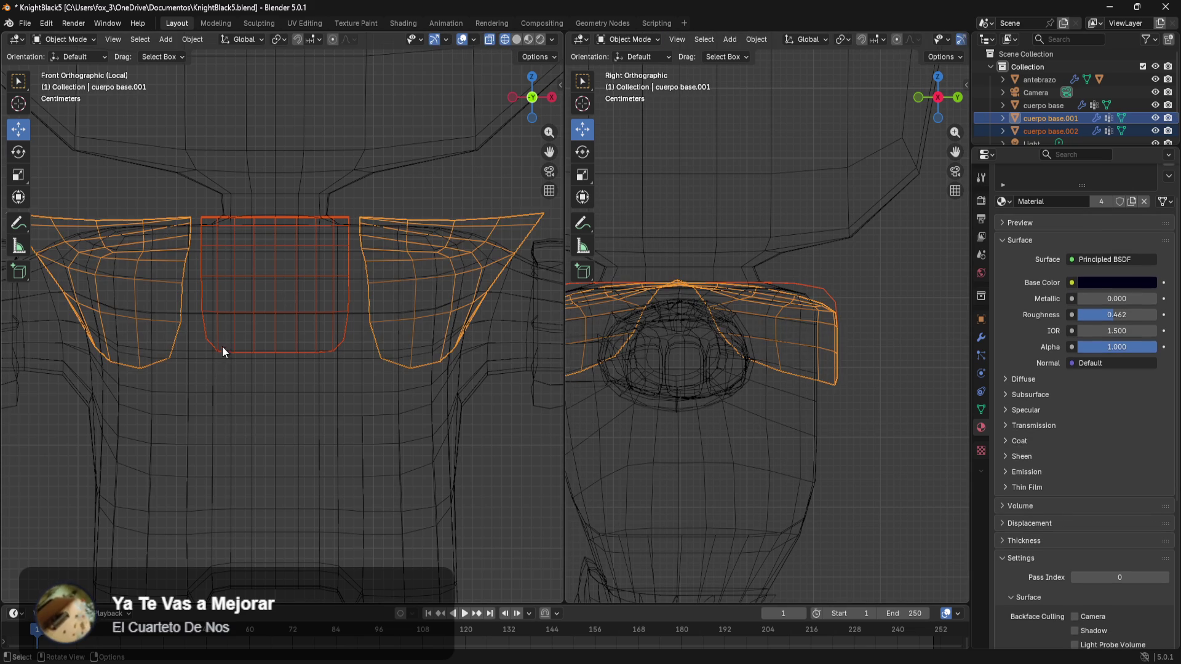
{"action": "key", "text": "a"}
{"action": "key", "text": "alt+a"}
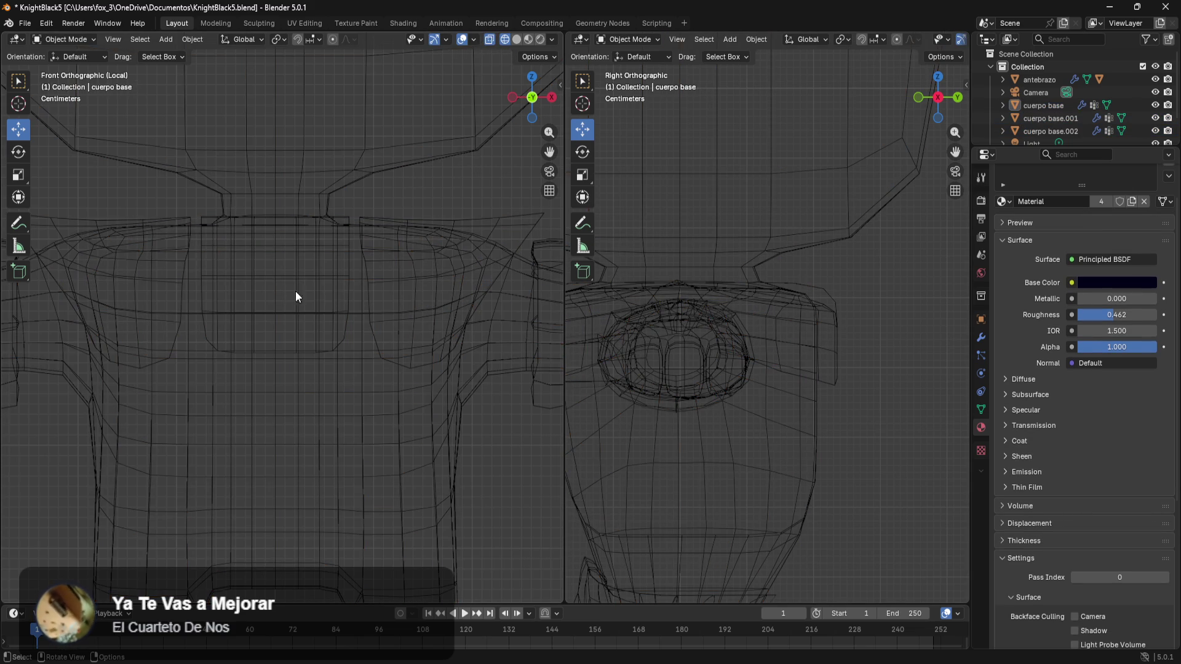
{"action": "left_click", "coordinate": [347, 287]}
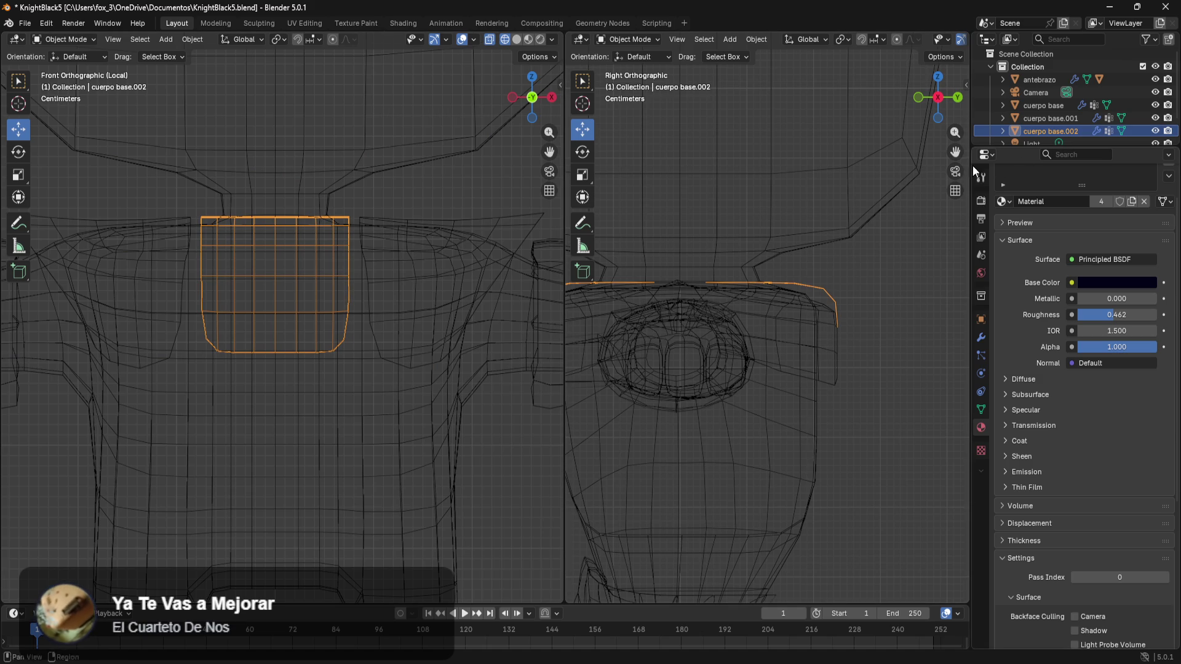
{"action": "key", "text": "Tab"}
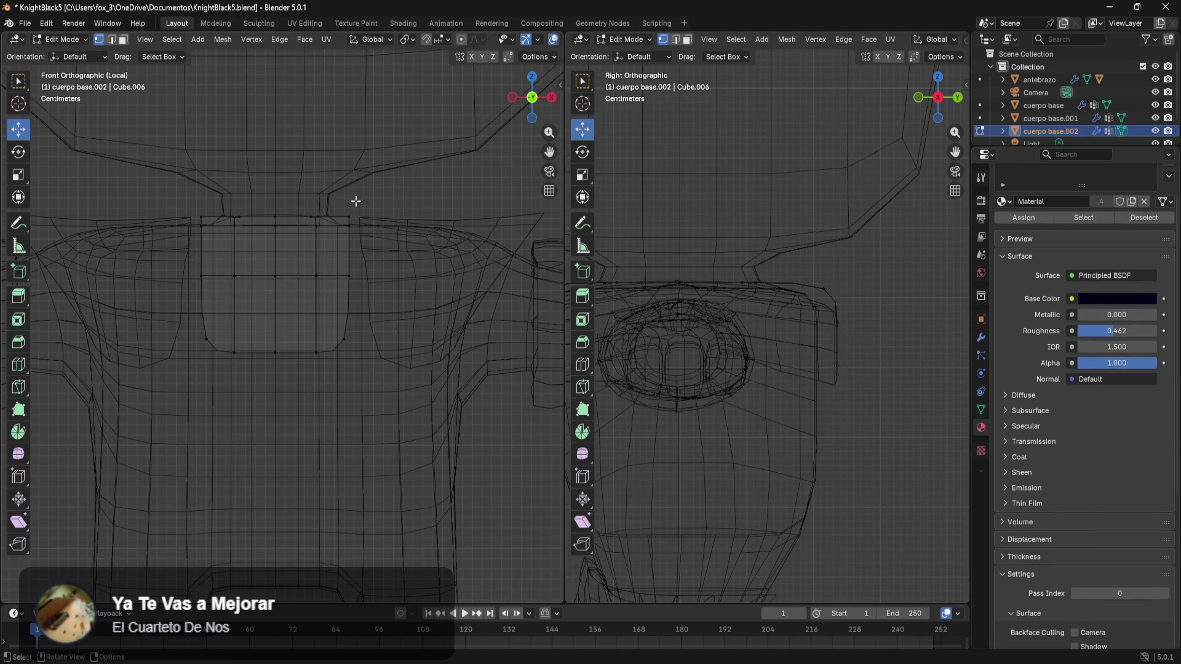
- Lower the chest plate's top two vertex rows and shift them slightly right
{"action": "left_click_drag", "start_coordinate": [356, 202], "coordinate": [189, 224]}
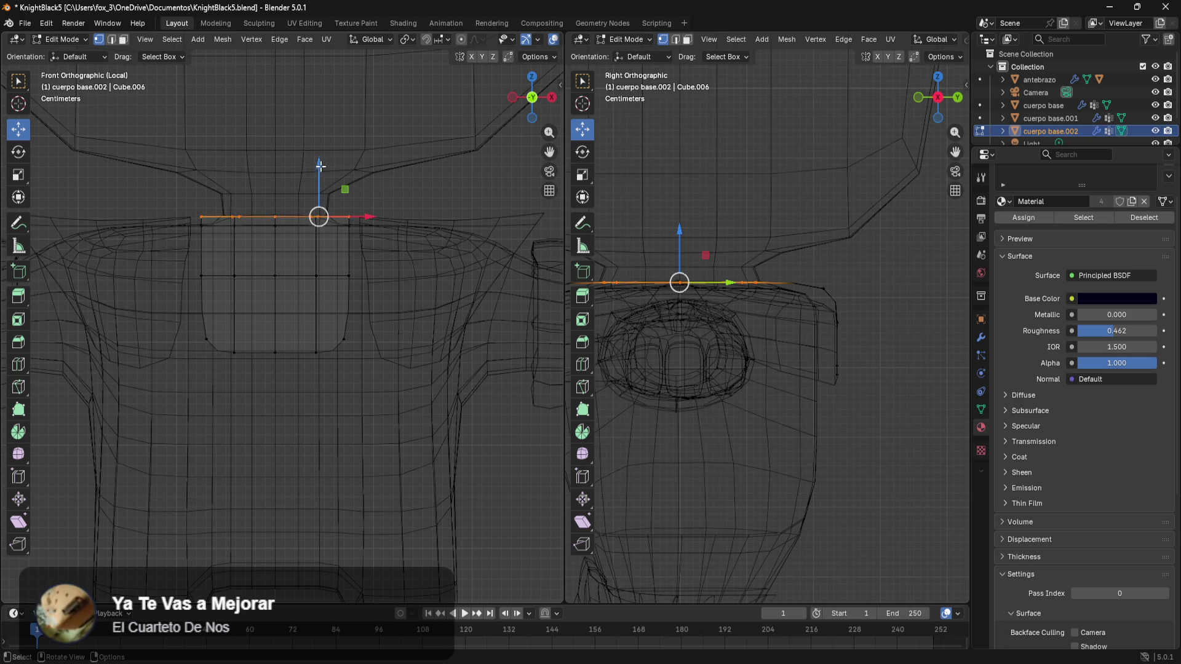
{"action": "left_click_drag", "start_coordinate": [319, 166], "coordinate": [320, 170]}
{"action": "left_click", "coordinate": [403, 181]}
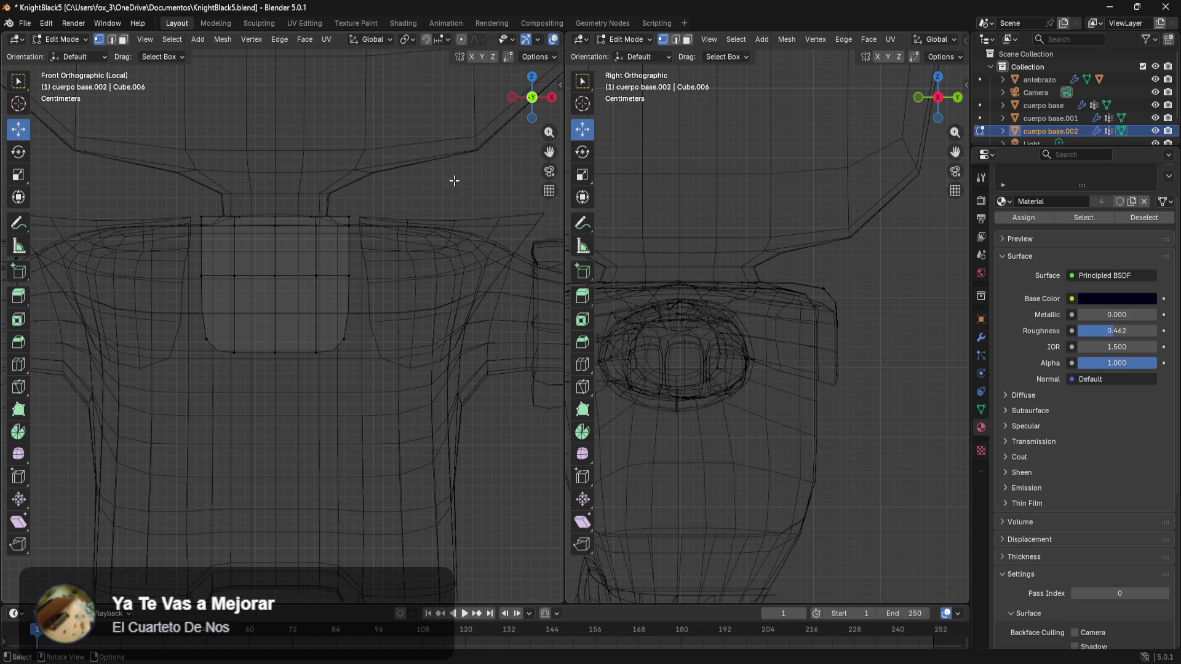
{"action": "left_click_drag", "start_coordinate": [388, 186], "coordinate": [185, 245]}
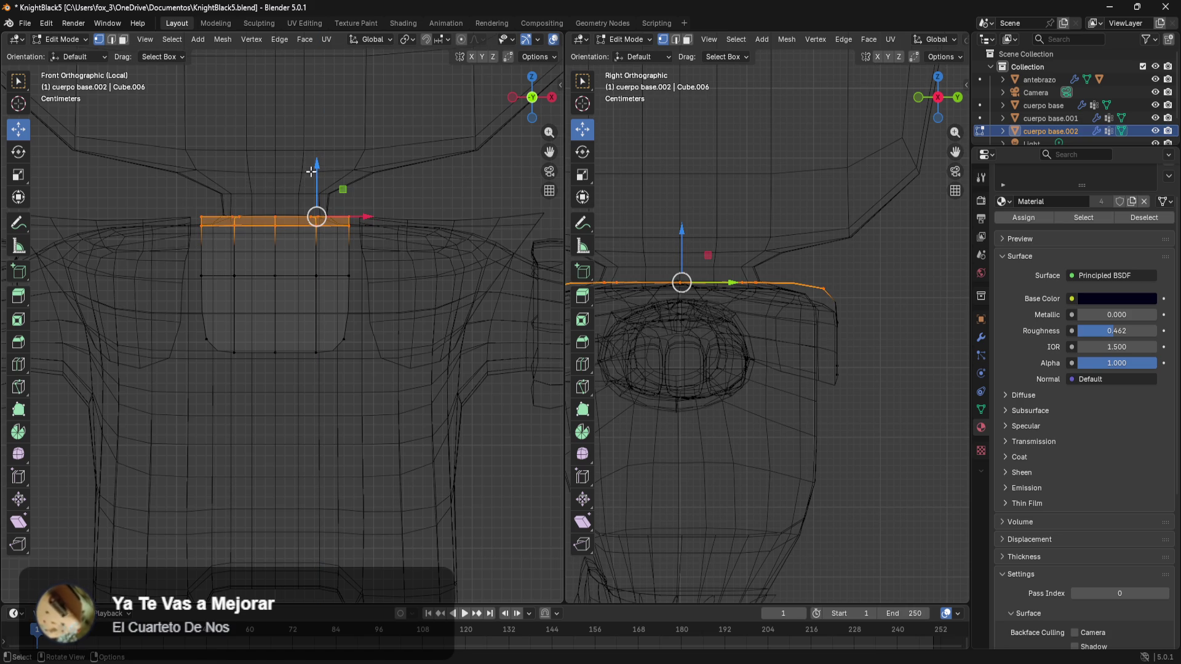
{"action": "left_click_drag", "start_coordinate": [316, 168], "coordinate": [316, 175]}
{"action": "left_click_drag", "start_coordinate": [362, 219], "coordinate": [387, 220]}
{"action": "left_click_drag", "start_coordinate": [333, 172], "coordinate": [342, 172]}
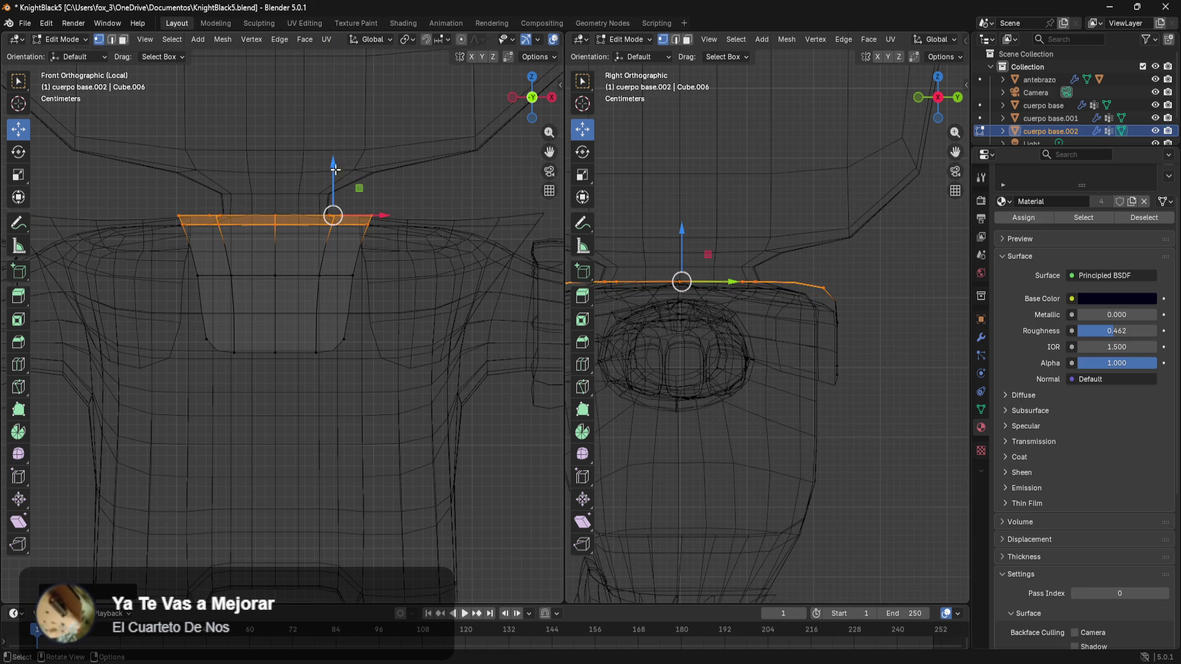
{"action": "left_click", "coordinate": [436, 180]}
{"action": "scroll", "coordinate": [416, 277], "scroll_direction": "up", "scroll_amount": 2}
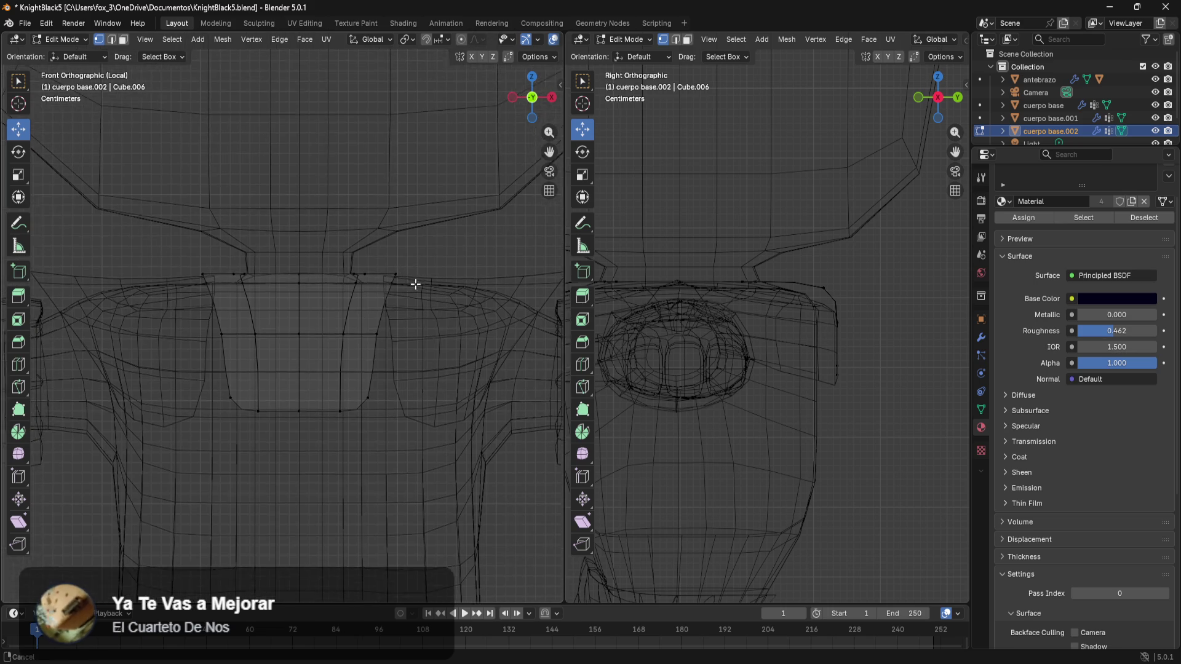
{"action": "scroll", "coordinate": [464, 312], "scroll_direction": "up", "scroll_amount": 2}
{"action": "scroll", "coordinate": [416, 277], "scroll_direction": "up", "scroll_amount": 2}
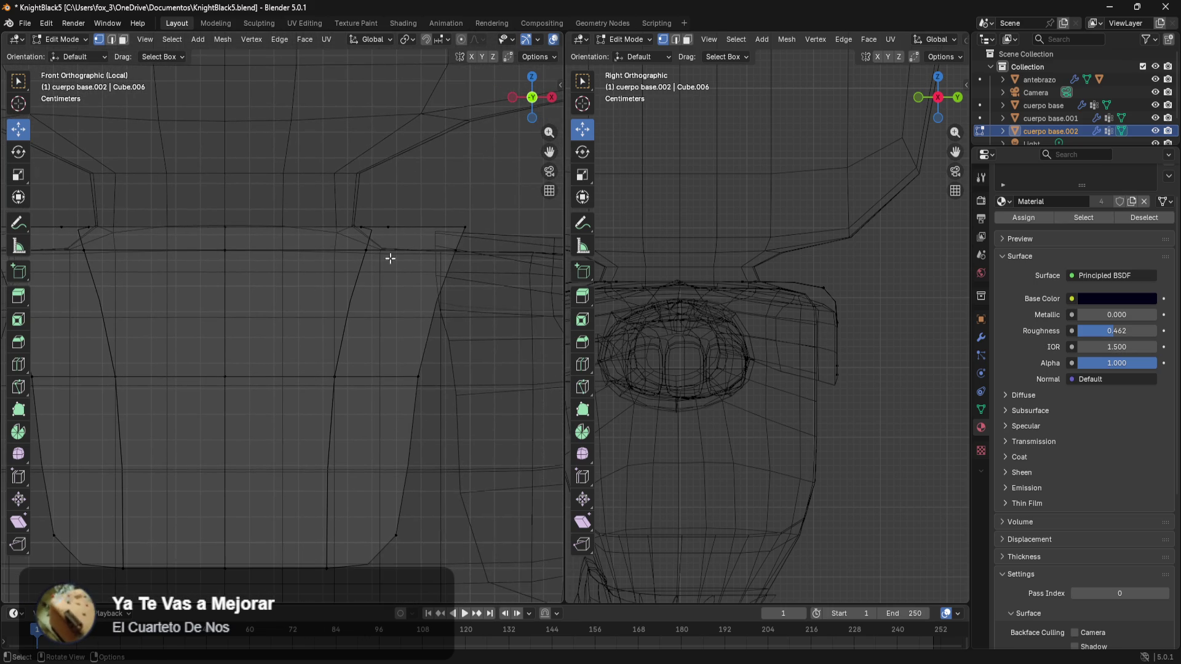
- Shift the top edge row sideways and lower it onto the torso
{"action": "left_click_drag", "start_coordinate": [503, 211], "coordinate": [351, 236]}
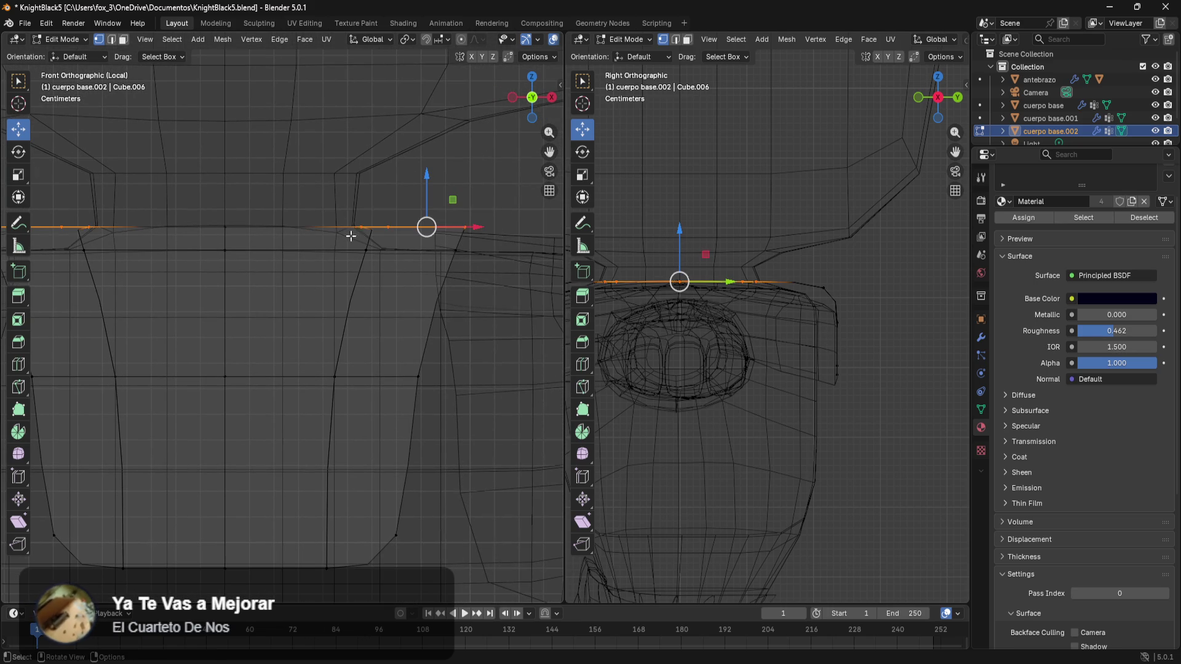
{"action": "left_click_drag", "start_coordinate": [476, 229], "coordinate": [447, 228]}
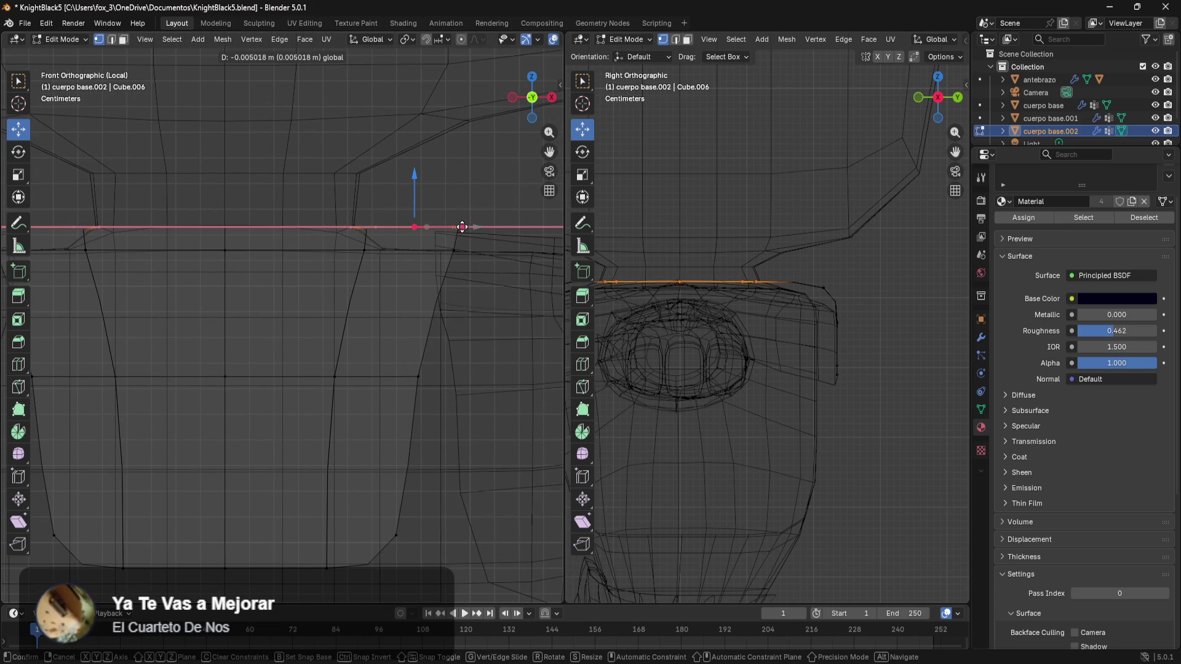
{"action": "left_click_drag", "start_coordinate": [397, 177], "coordinate": [397, 190]}
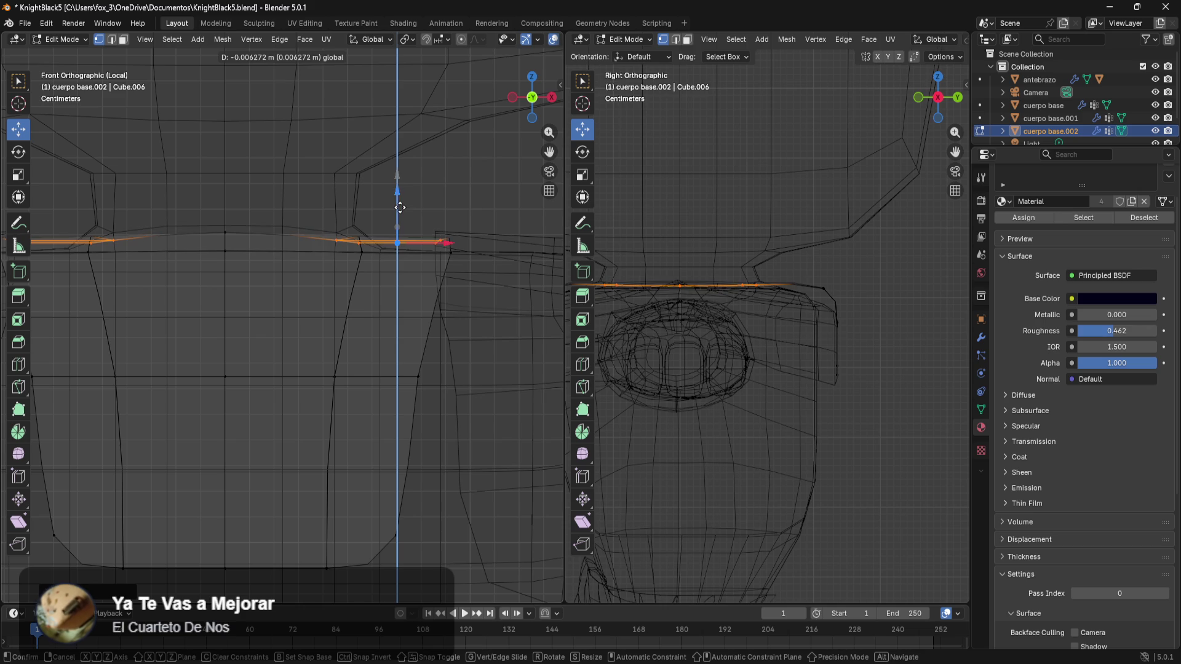
{"action": "left_click", "coordinate": [488, 163]}
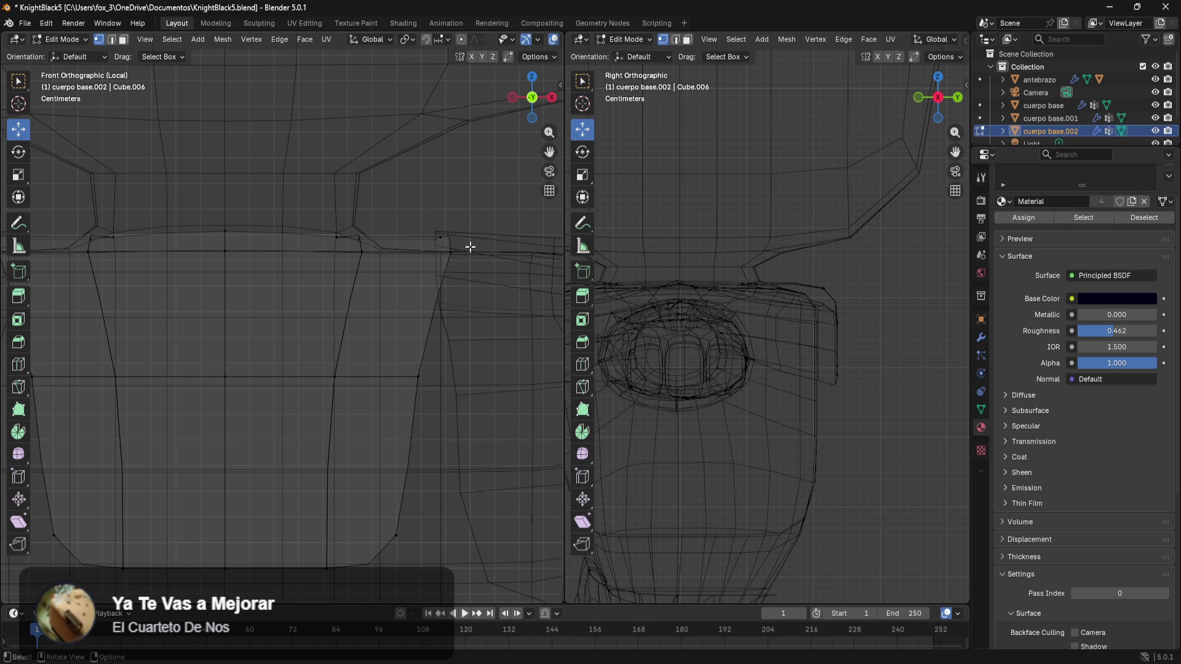
{"action": "left_click_drag", "start_coordinate": [470, 247], "coordinate": [338, 255]}
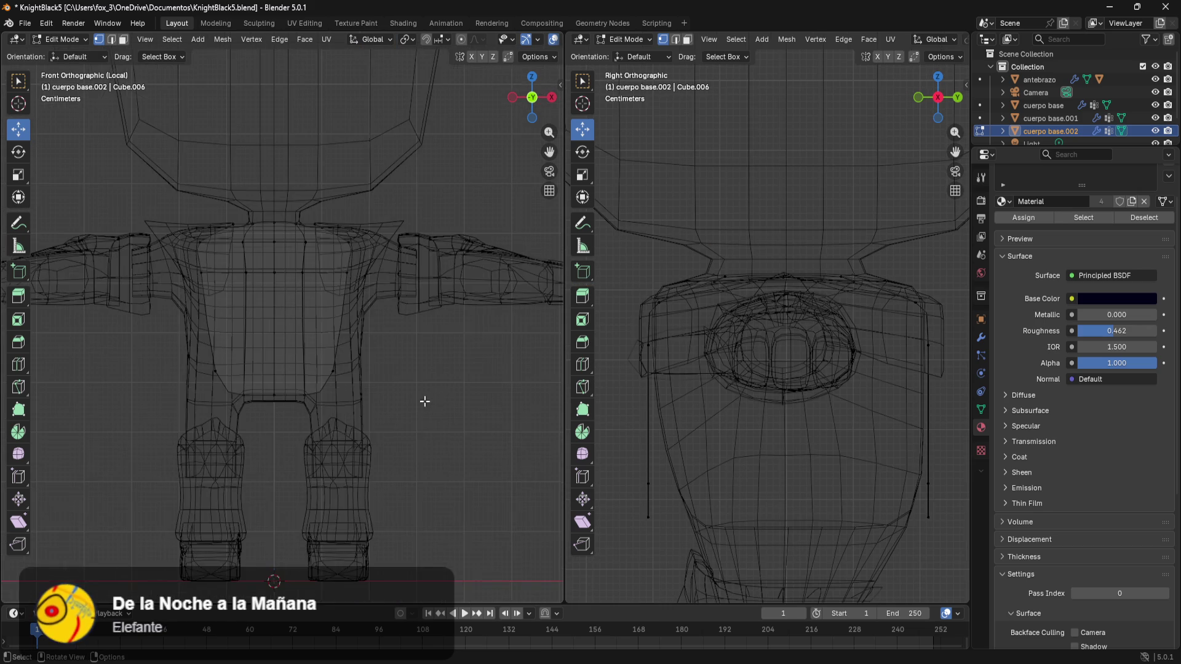
{"action": "scroll", "coordinate": [422, 397], "scroll_direction": "down", "scroll_amount": 1}
{"action": "scroll", "coordinate": [417, 397], "scroll_direction": "down", "scroll_amount": 1}
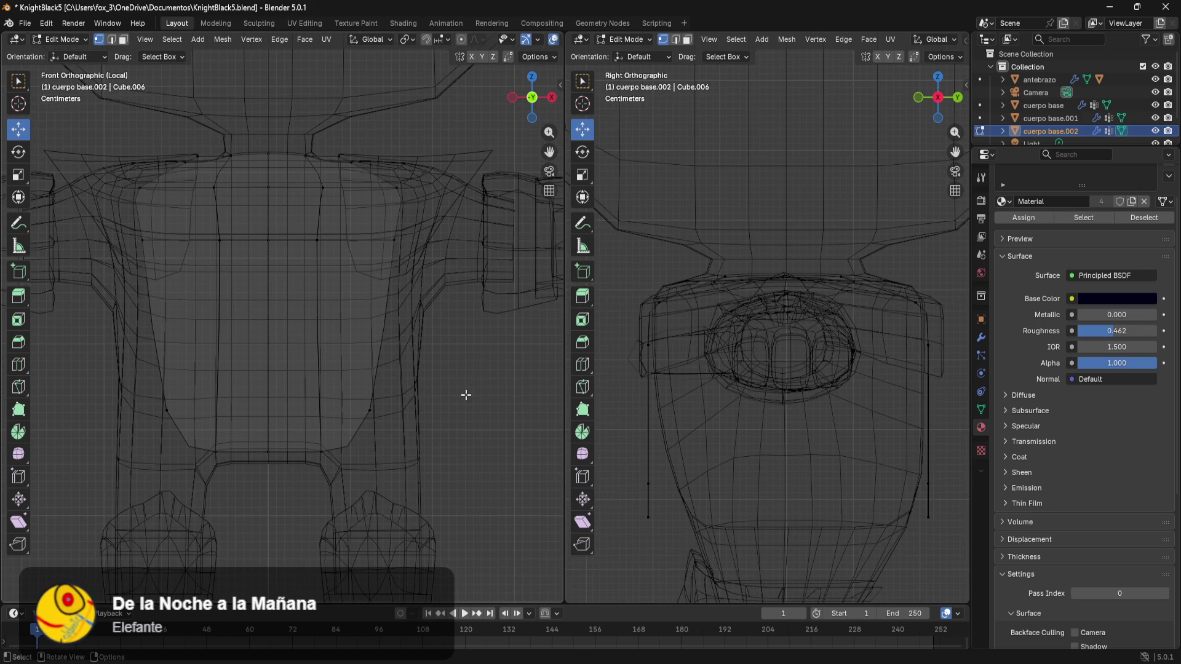
- Select the plate's side edge loops and faces and push them outward along X
{"action": "mouse_move", "coordinate": [468, 396]}
{"action": "middle_mouse_down"}
{"action": "mouse_move", "coordinate": [289, 397]}
{"action": "mouse_move", "coordinate": [329, 434]}
{"action": "mouse_move", "coordinate": [375, 386]}
{"action": "middle_mouse_up"}
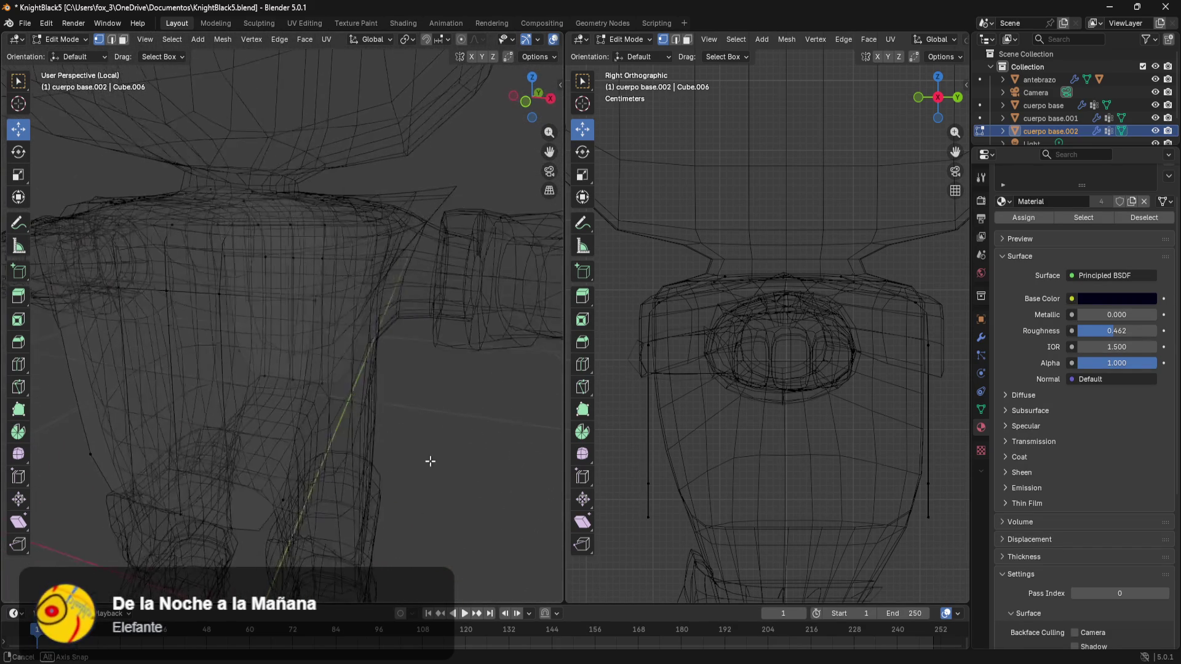
{"action": "middle_click_drag", "start_coordinate": [363, 220], "coordinate": [394, 190]}
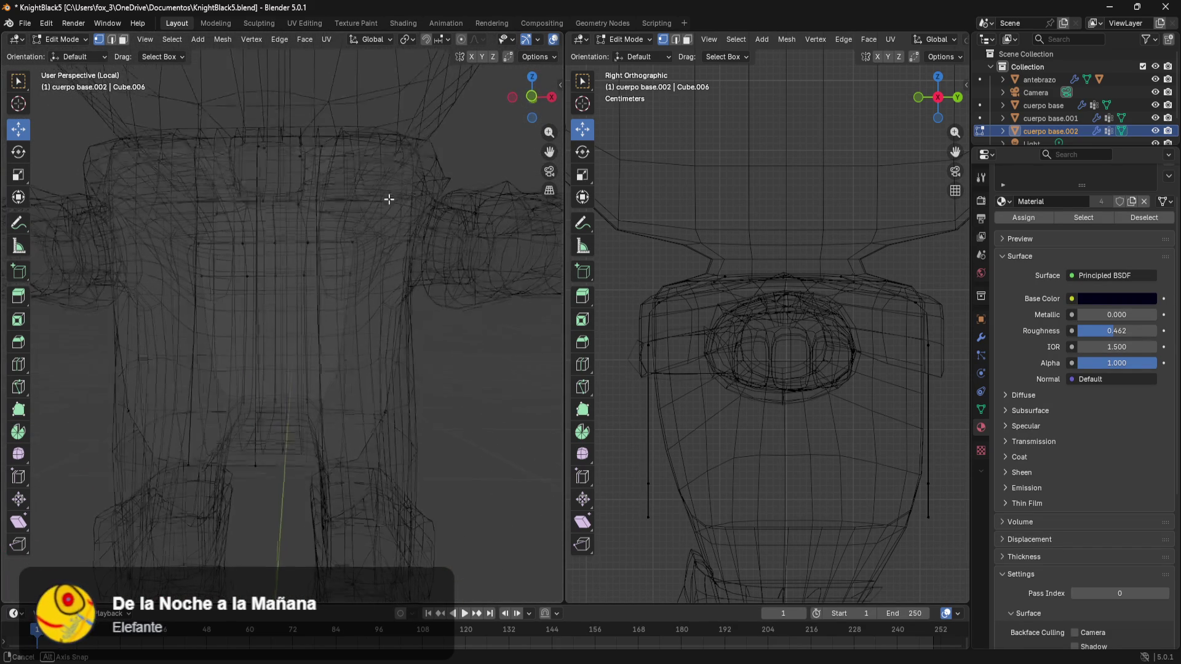
{"action": "left_click_drag", "start_coordinate": [445, 130], "coordinate": [369, 461]}
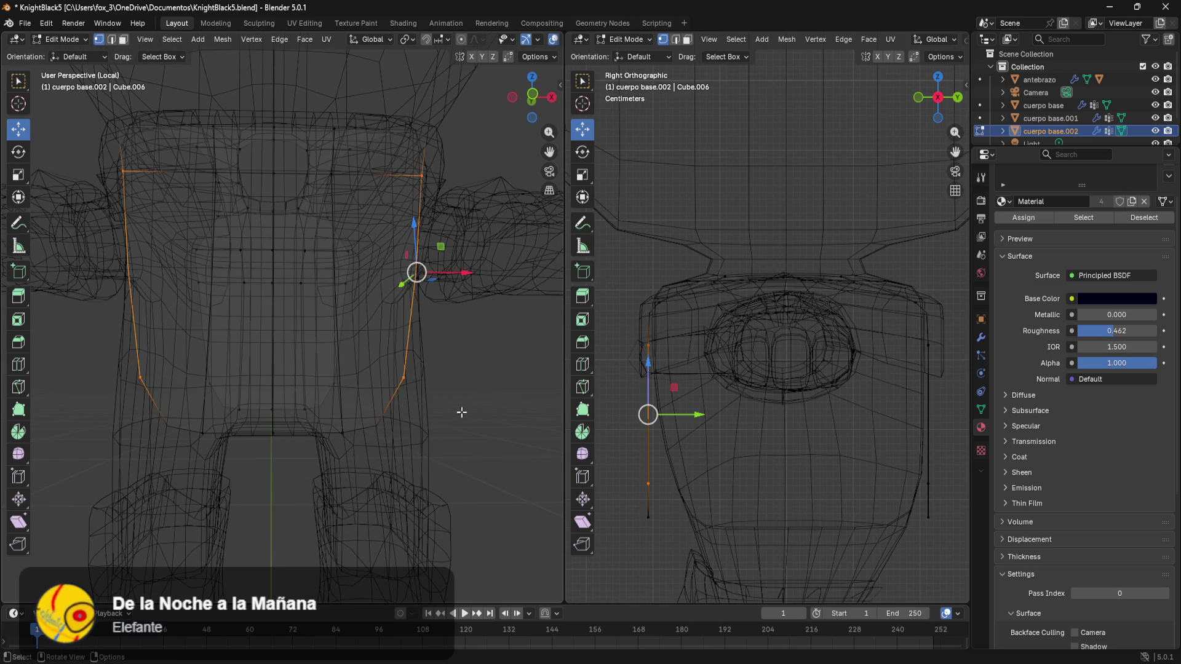
{"action": "middle_click_drag", "start_coordinate": [433, 388], "coordinate": [460, 354]}
{"action": "left_click_drag", "start_coordinate": [462, 172], "coordinate": [270, 564]}
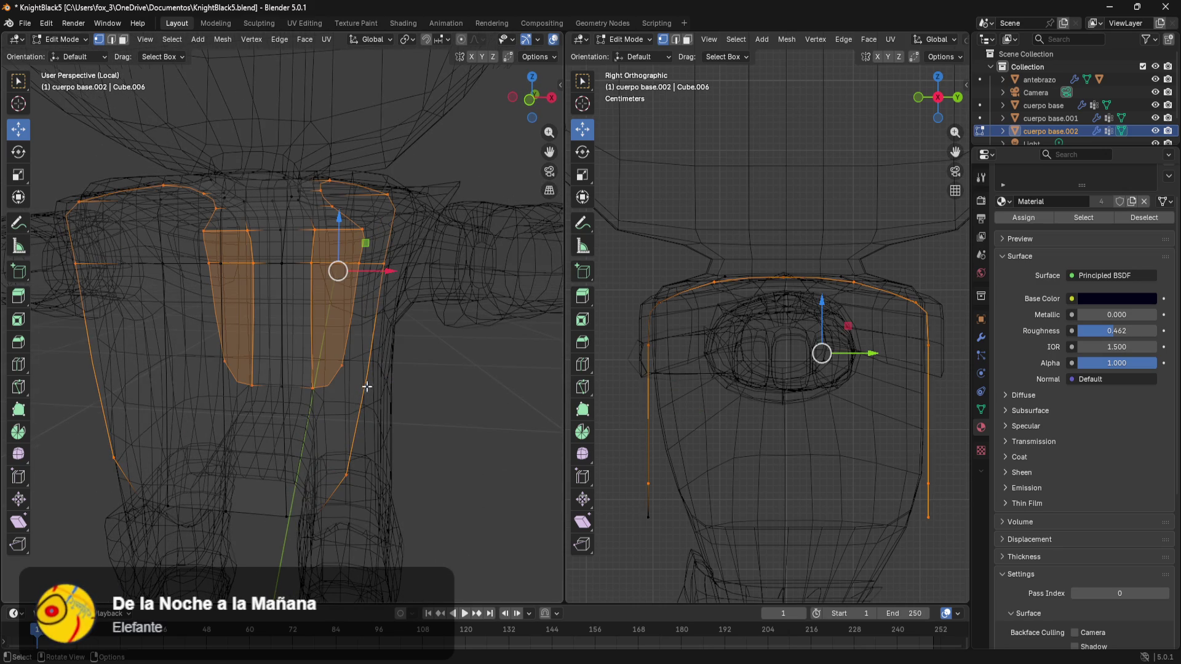
{"action": "middle_click_drag", "start_coordinate": [367, 387], "coordinate": [343, 329]}
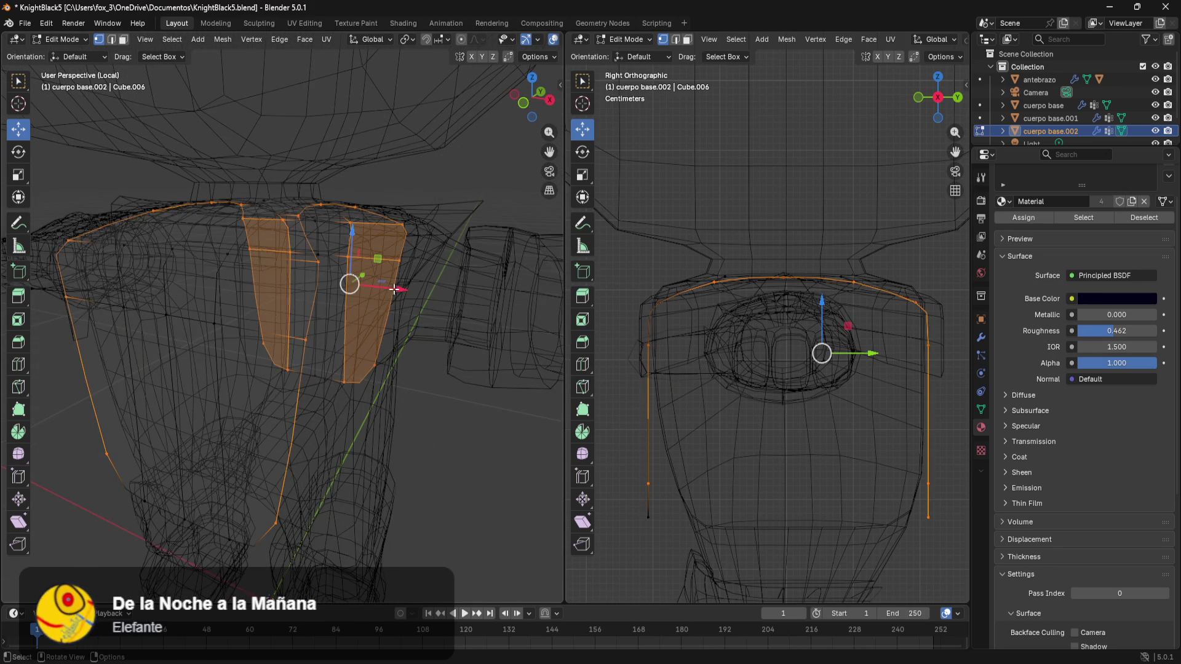
{"action": "left_click_drag", "start_coordinate": [395, 291], "coordinate": [461, 305]}
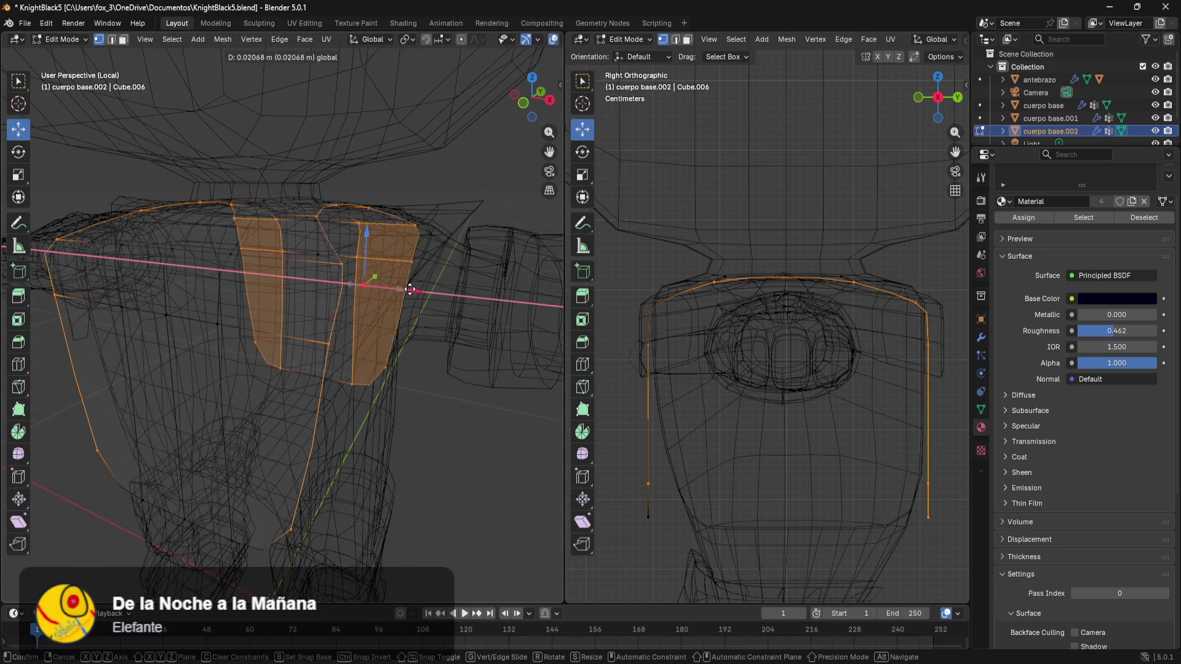
{"action": "left_click", "coordinate": [475, 420]}
{"action": "mouse_move", "coordinate": [480, 434]}
{"action": "middle_mouse_down"}
{"action": "mouse_move", "coordinate": [364, 464]}
{"action": "mouse_move", "coordinate": [383, 415]}
{"action": "mouse_move", "coordinate": [464, 393]}
{"action": "middle_mouse_up"}
{"action": "left_click", "coordinate": [383, 395], "text": "alt"}
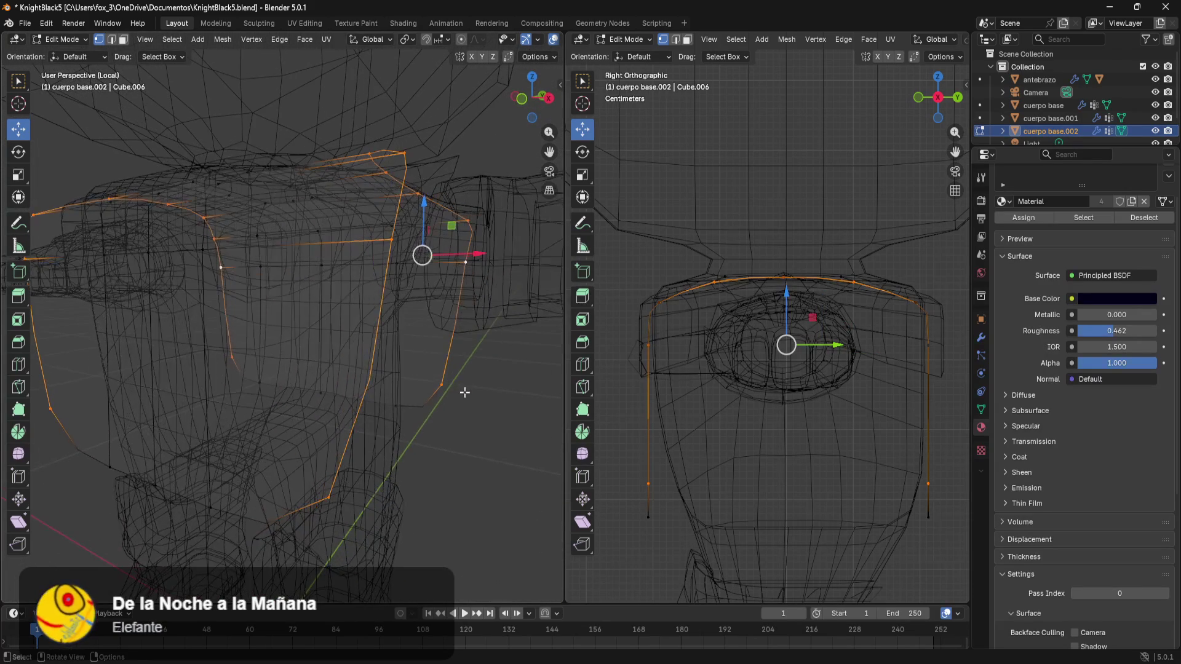
- Select the whole connected plate, move it outward along X, and switch to Solid shading
{"action": "key", "text": "ctrl+plus"}
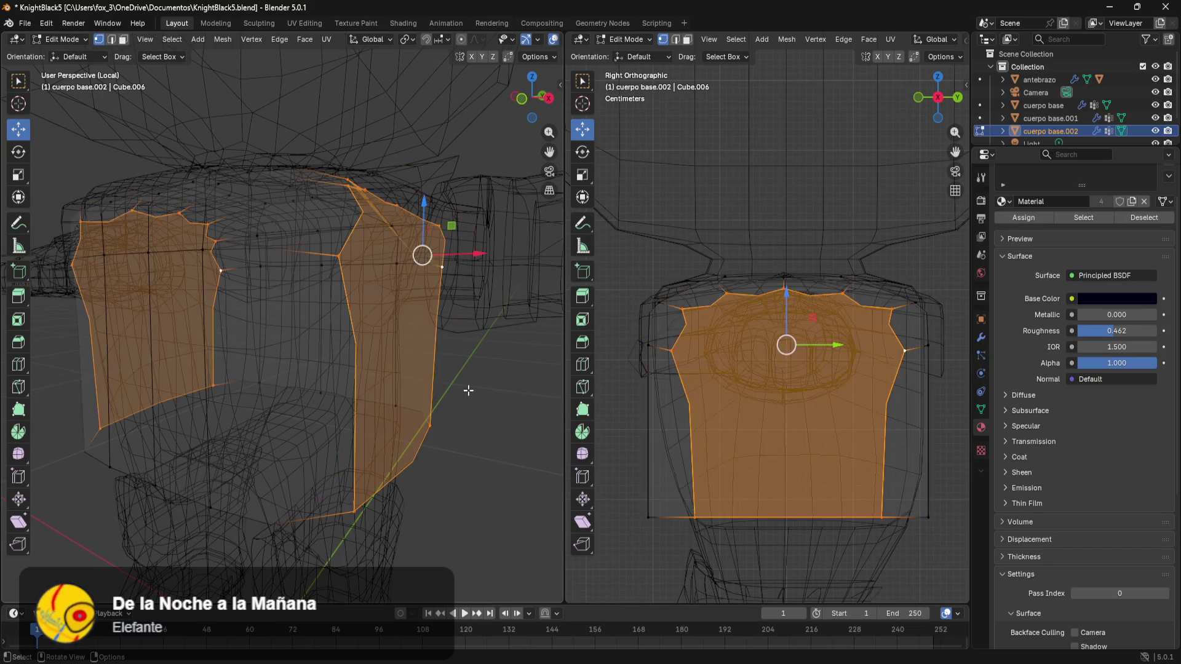
{"action": "middle_click_drag", "start_coordinate": [468, 391], "coordinate": [341, 462]}
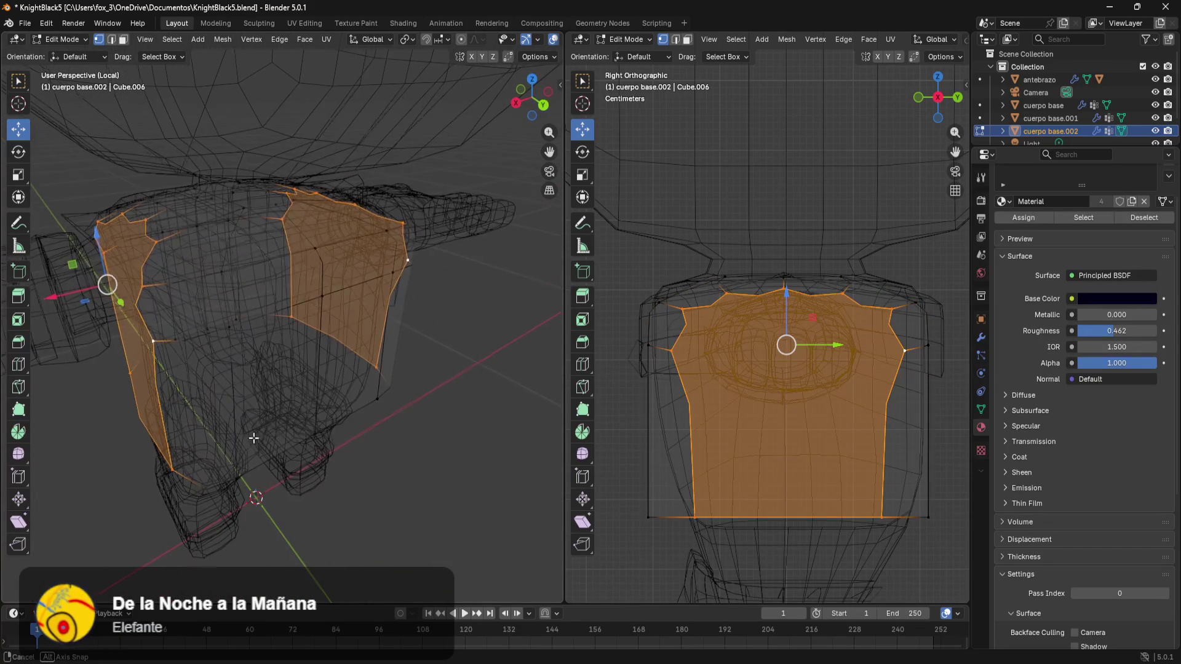
{"action": "left_click", "coordinate": [341, 462]}
{"action": "key", "text": "ctrl+z"}
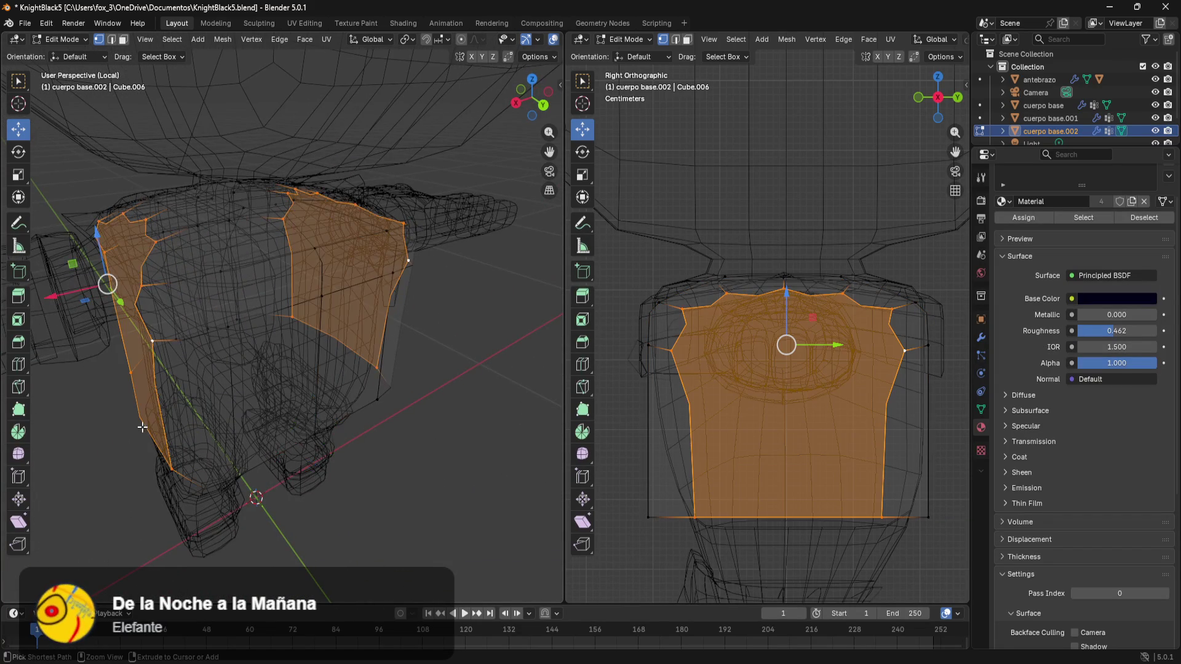
{"action": "middle_click_drag", "start_coordinate": [187, 441], "coordinate": [342, 415]}
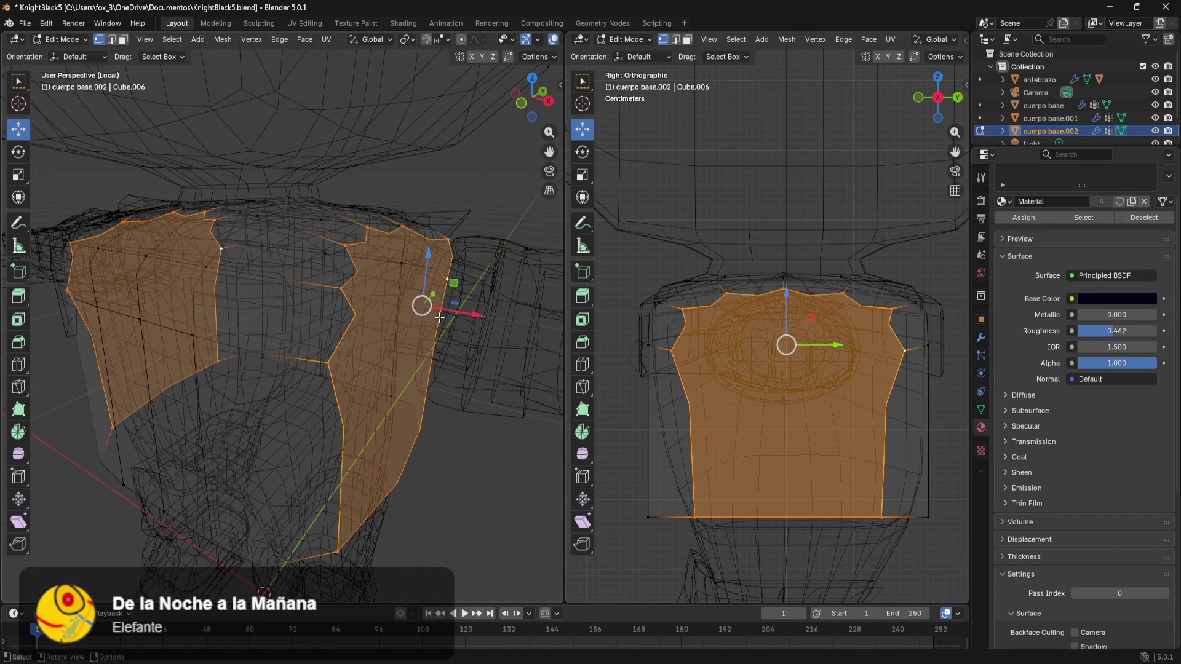
{"action": "left_click_drag", "start_coordinate": [443, 314], "coordinate": [467, 342]}
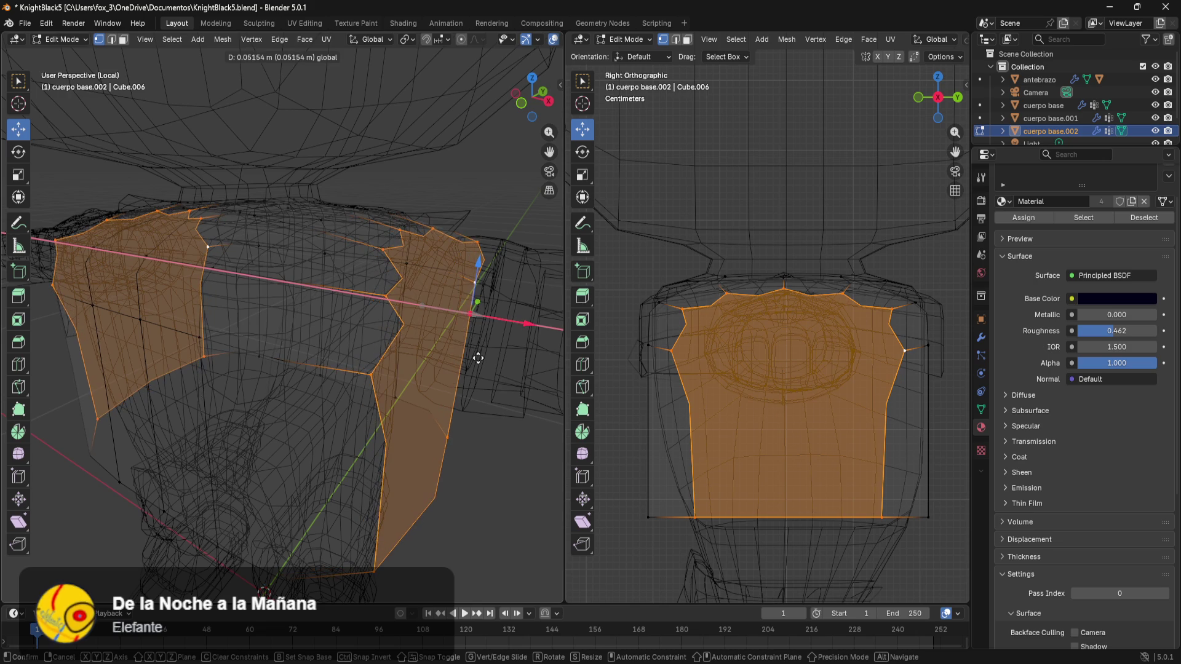
{"action": "left_click", "coordinate": [466, 342]}
{"action": "mouse_move", "coordinate": [466, 342]}
{"action": "middle_mouse_down"}
{"action": "mouse_move", "coordinate": [347, 439]}
{"action": "mouse_move", "coordinate": [511, 444]}
{"action": "mouse_move", "coordinate": [495, 417]}
{"action": "mouse_move", "coordinate": [503, 430]}
{"action": "middle_mouse_up"}
{"action": "key", "text": "z"}
{"action": "left_click", "coordinate": [481, 394]}
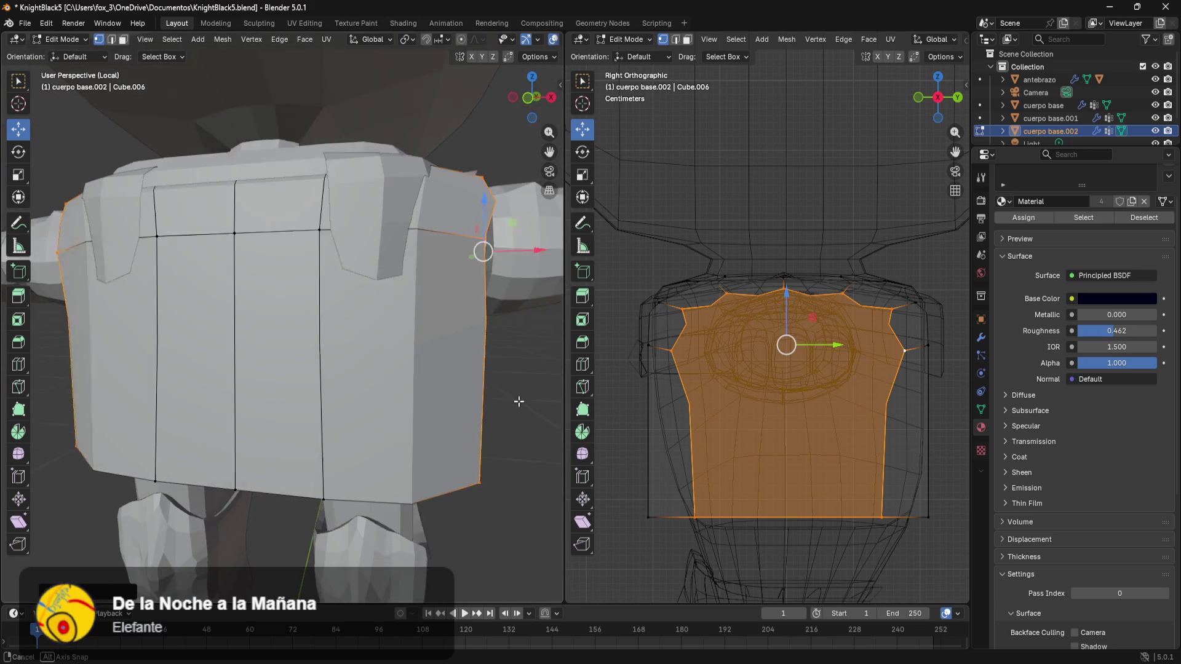
{"action": "scroll", "coordinate": [504, 429], "scroll_direction": "up", "scroll_amount": 3}
- Undo once, inspect the plate from back and side, and select a bottom-edge vertex
{"action": "key", "text": "ctrl+z"}
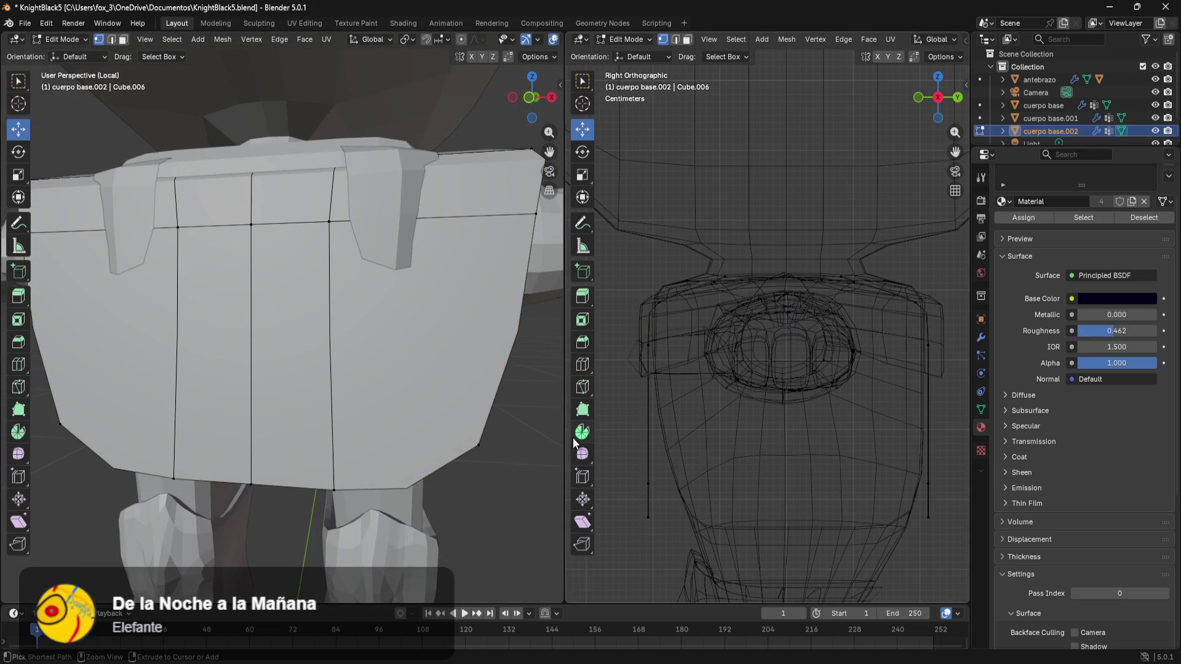
{"action": "scroll", "coordinate": [562, 443], "scroll_direction": "down", "scroll_amount": 2}
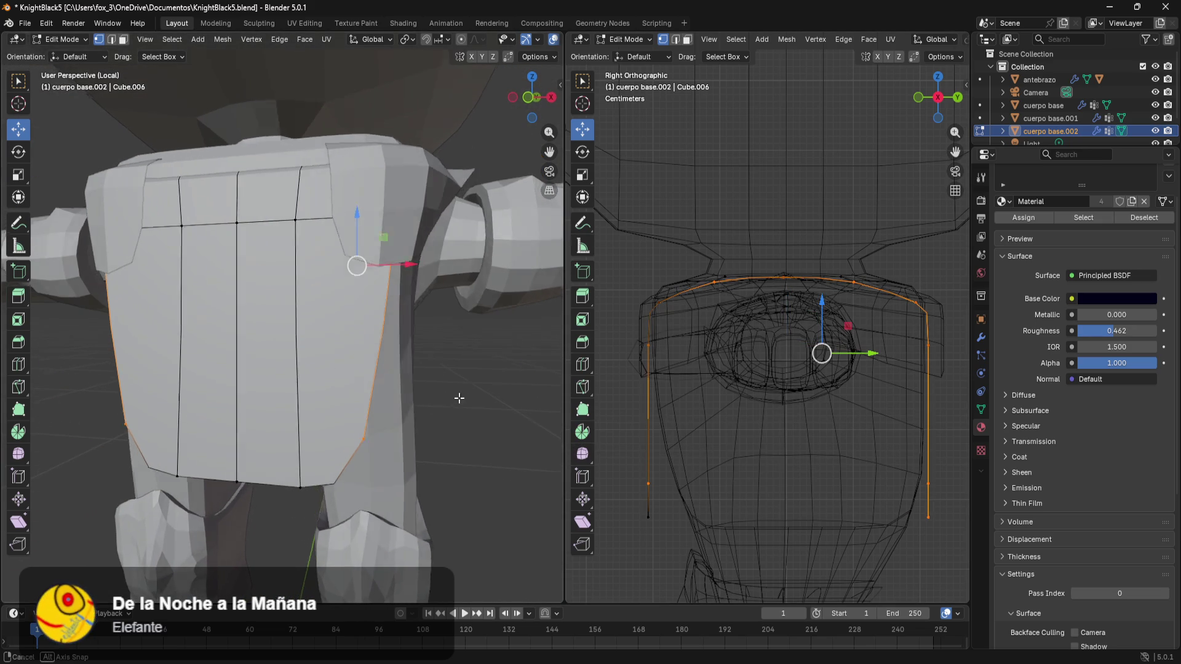
{"action": "middle_click_drag", "start_coordinate": [444, 406], "coordinate": [381, 392]}
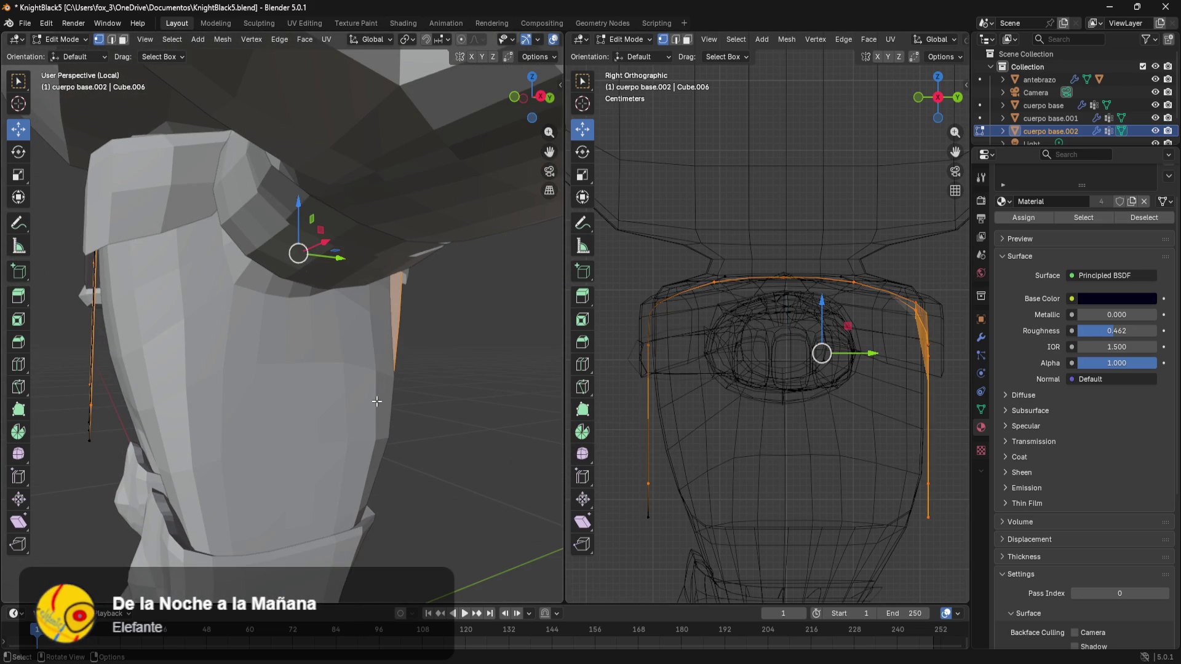
{"action": "mouse_move", "coordinate": [315, 422]}
{"action": "middle_mouse_down"}
{"action": "mouse_move", "coordinate": [127, 460]}
{"action": "mouse_move", "coordinate": [176, 479]}
{"action": "middle_mouse_up"}
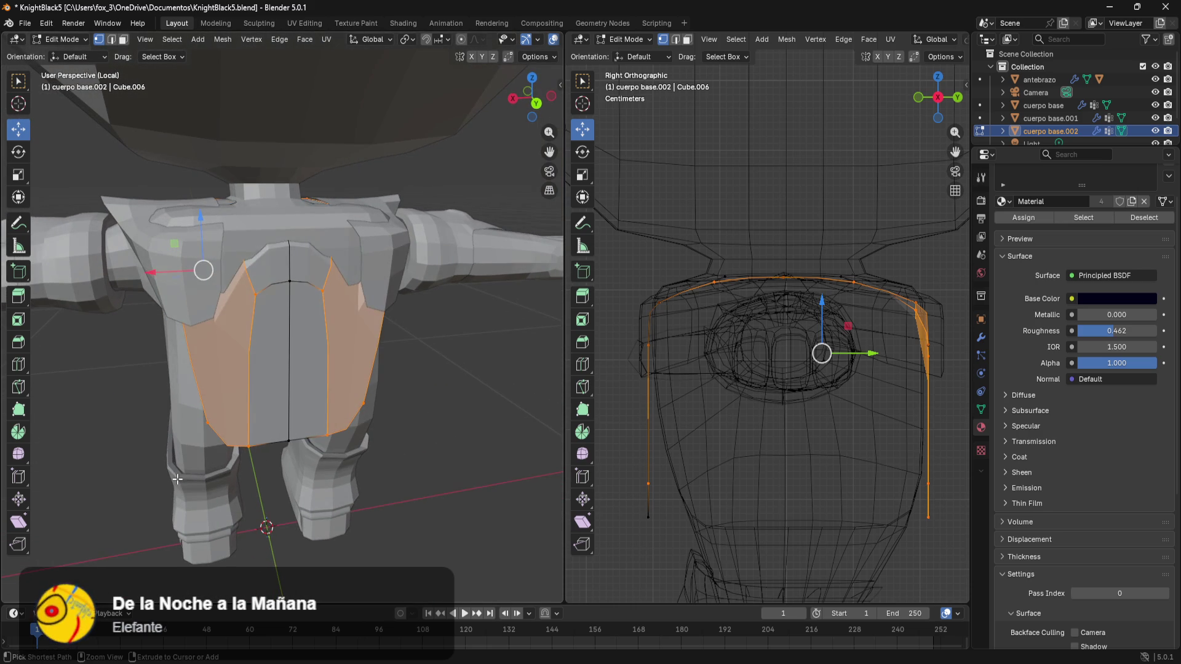
{"action": "scroll", "coordinate": [275, 509], "scroll_direction": "up", "scroll_amount": 5}
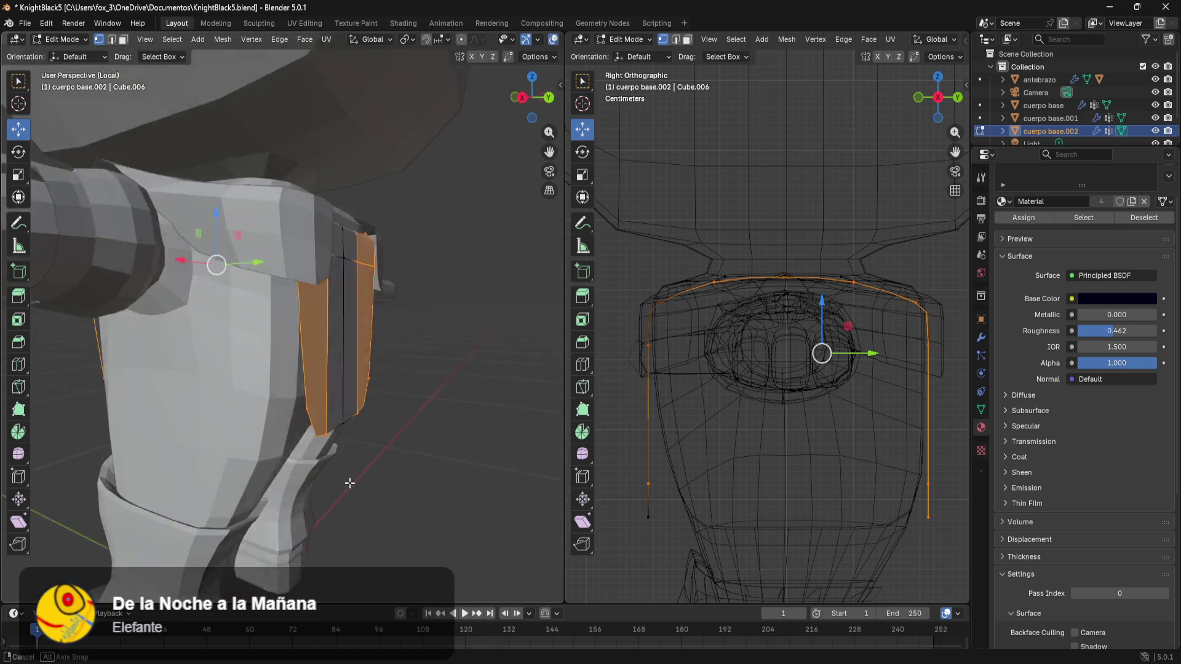
{"action": "mouse_move", "coordinate": [278, 480]}
{"action": "middle_mouse_down"}
{"action": "mouse_move", "coordinate": [517, 462]}
{"action": "mouse_move", "coordinate": [454, 447]}
{"action": "mouse_move", "coordinate": [434, 406]}
{"action": "mouse_move", "coordinate": [425, 416]}
{"action": "mouse_move", "coordinate": [479, 461]}
{"action": "middle_mouse_up"}
{"action": "mouse_move", "coordinate": [348, 521]}
{"action": "middle_mouse_down"}
{"action": "mouse_move", "coordinate": [277, 498]}
{"action": "mouse_move", "coordinate": [347, 511]}
{"action": "middle_mouse_up"}
{"action": "left_click", "coordinate": [231, 476]}
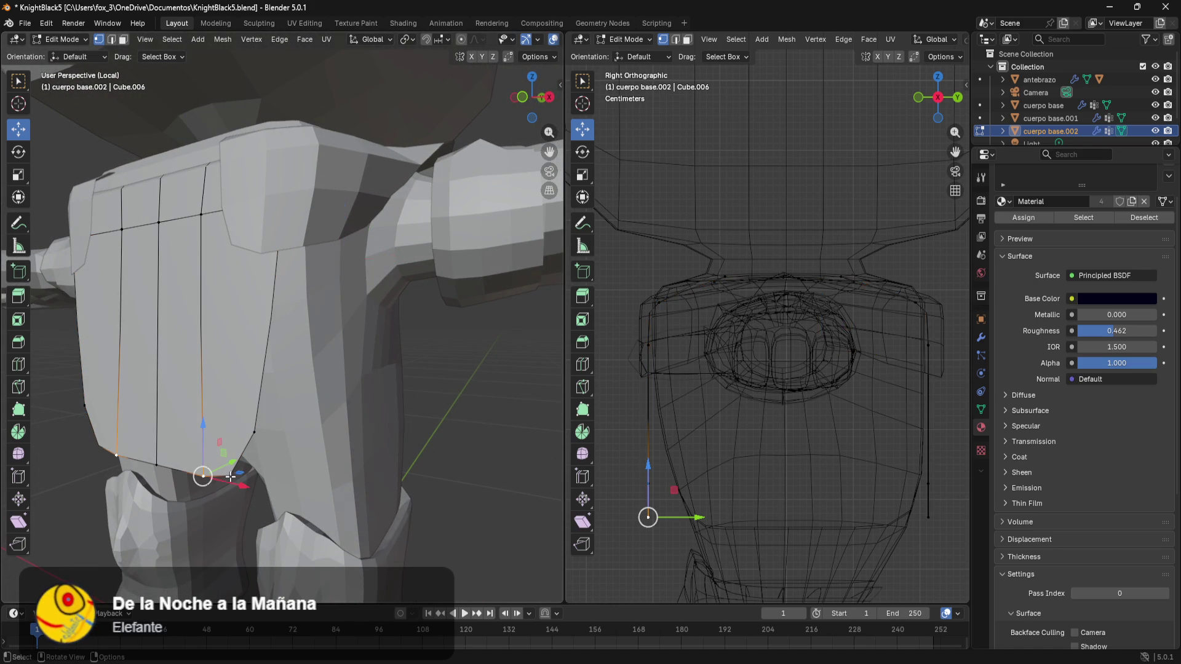
- In wireframe, select the plate's top loop and move it outward along X
{"action": "key", "text": "z"}
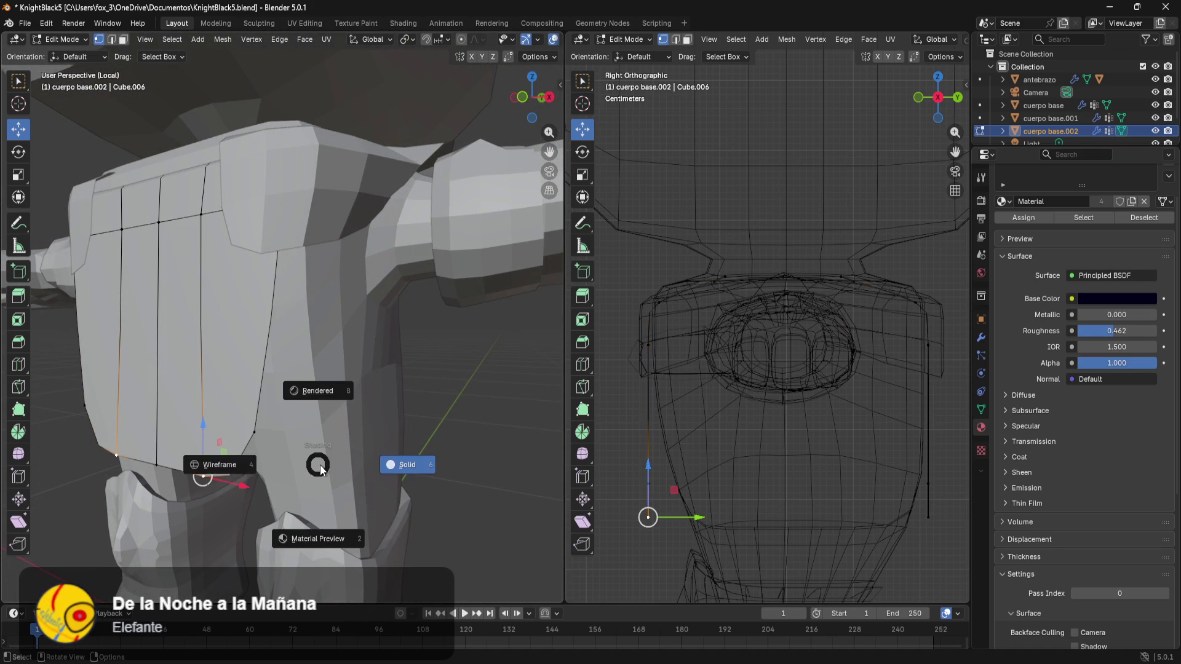
{"action": "left_click", "coordinate": [212, 466]}
{"action": "mouse_move", "coordinate": [260, 305]}
{"action": "middle_mouse_down"}
{"action": "mouse_move", "coordinate": [312, 352]}
{"action": "mouse_move", "coordinate": [334, 329]}
{"action": "mouse_move", "coordinate": [274, 330]}
{"action": "mouse_move", "coordinate": [338, 343]}
{"action": "mouse_move", "coordinate": [344, 328]}
{"action": "middle_mouse_up"}
{"action": "left_click", "coordinate": [347, 323], "text": "alt"}
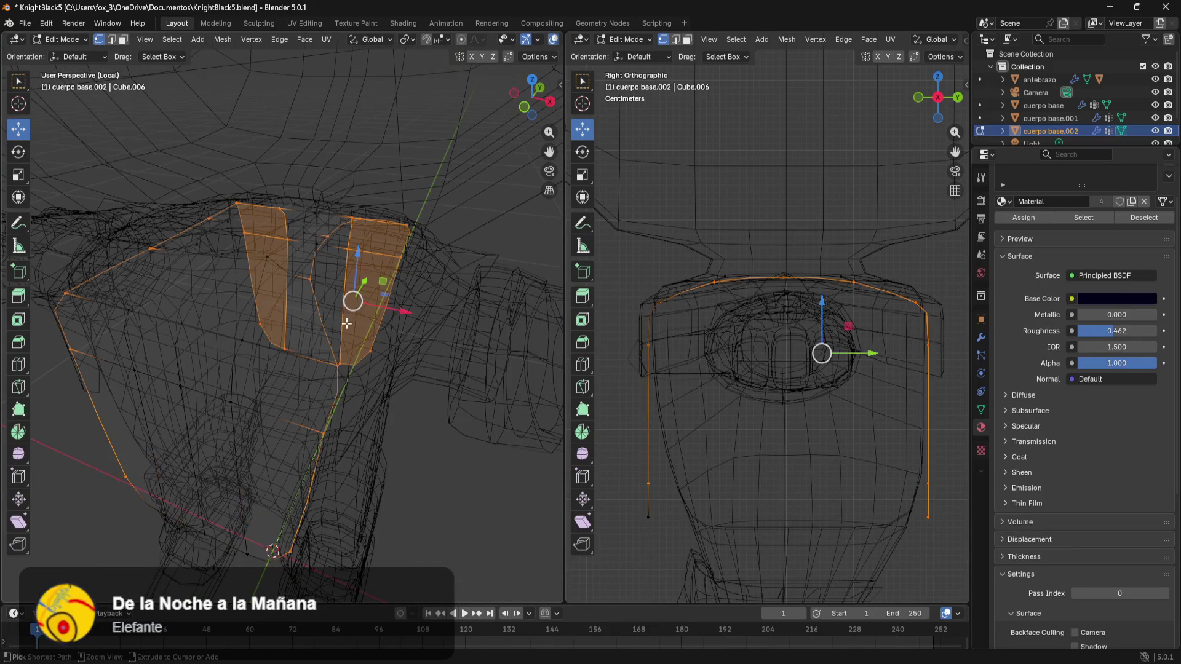
{"action": "key", "text": "alt+a"}
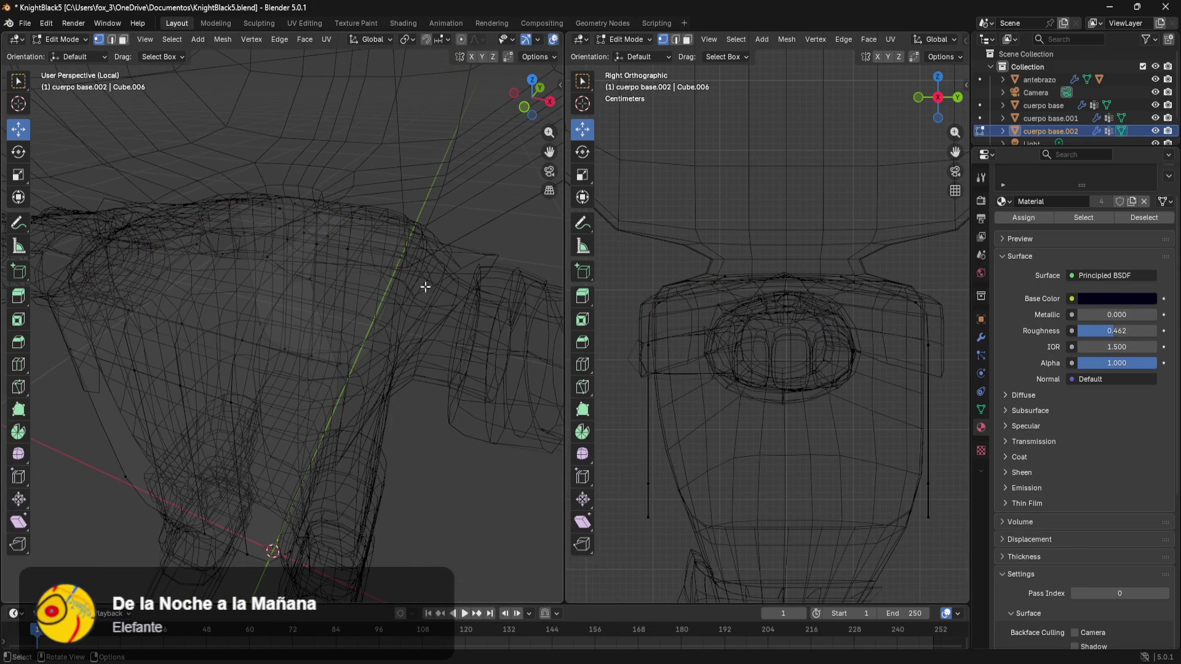
{"action": "middle_click_drag", "start_coordinate": [307, 275], "coordinate": [346, 347]}
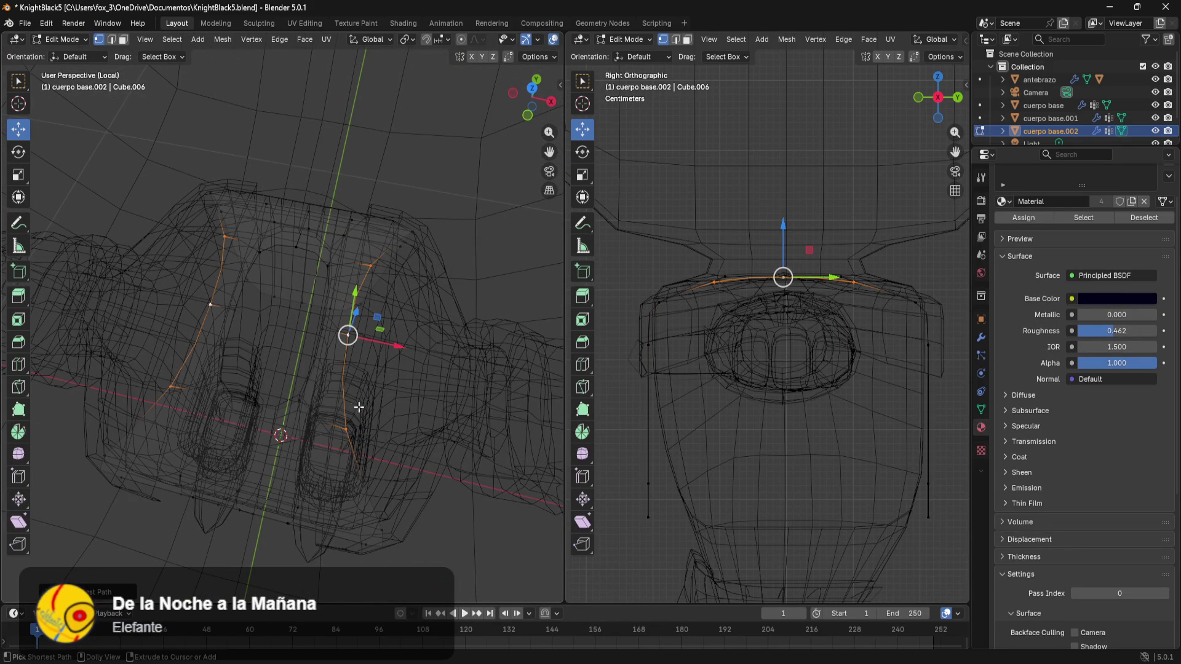
{"action": "left_click_drag", "start_coordinate": [386, 348], "coordinate": [495, 374]}
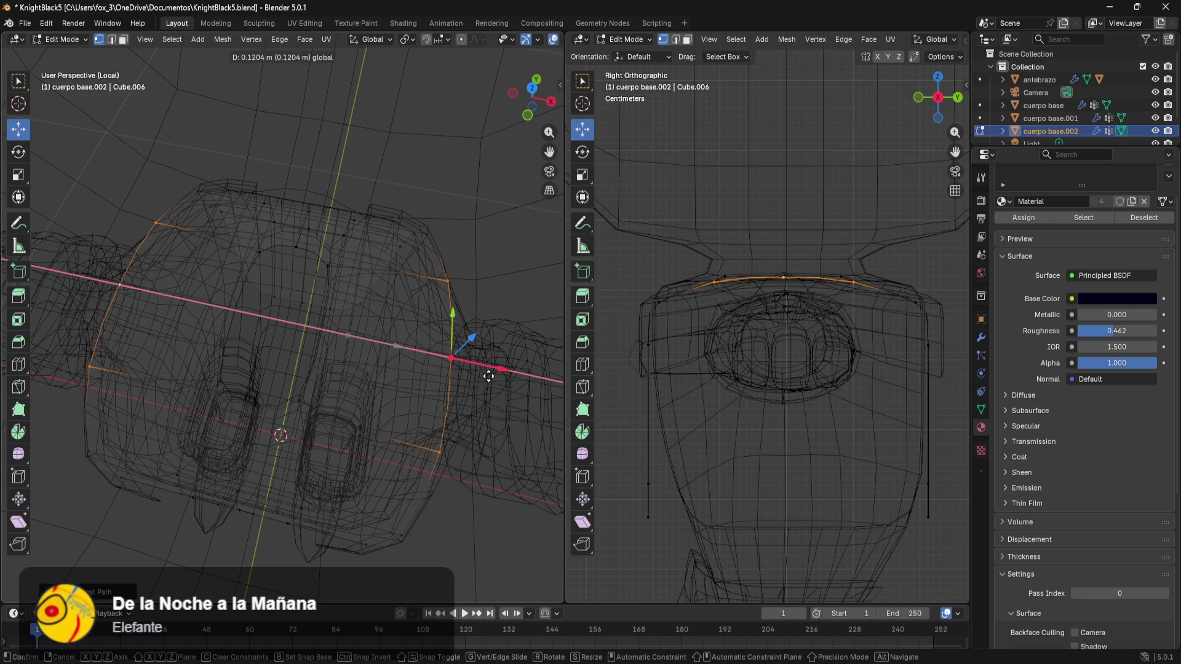
{"action": "left_click", "coordinate": [489, 375]}
{"action": "mouse_move", "coordinate": [489, 376]}
{"action": "middle_mouse_down"}
{"action": "mouse_move", "coordinate": [406, 379]}
{"action": "mouse_move", "coordinate": [487, 345]}
{"action": "mouse_move", "coordinate": [464, 302]}
{"action": "middle_mouse_up"}
- Lower the top edge loop onto the shoulder line, return to Solid shading and leave Edit Mode
{"action": "left_click_drag", "start_coordinate": [434, 143], "coordinate": [441, 168]}
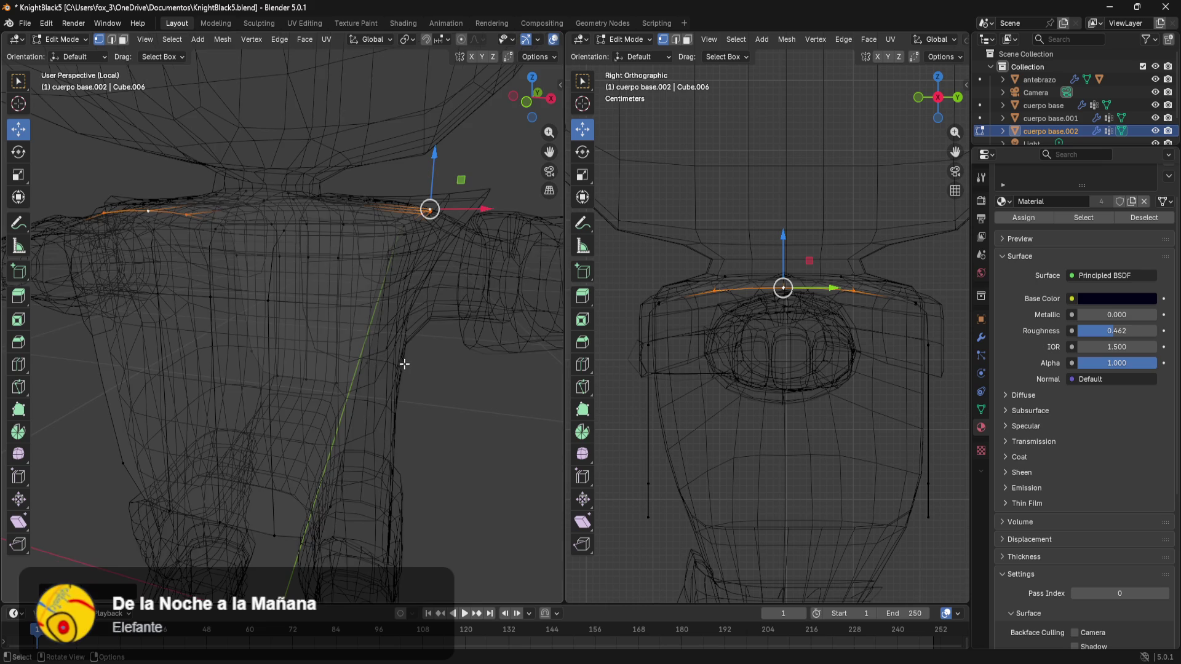
{"action": "middle_click_drag", "start_coordinate": [405, 364], "coordinate": [420, 371]}
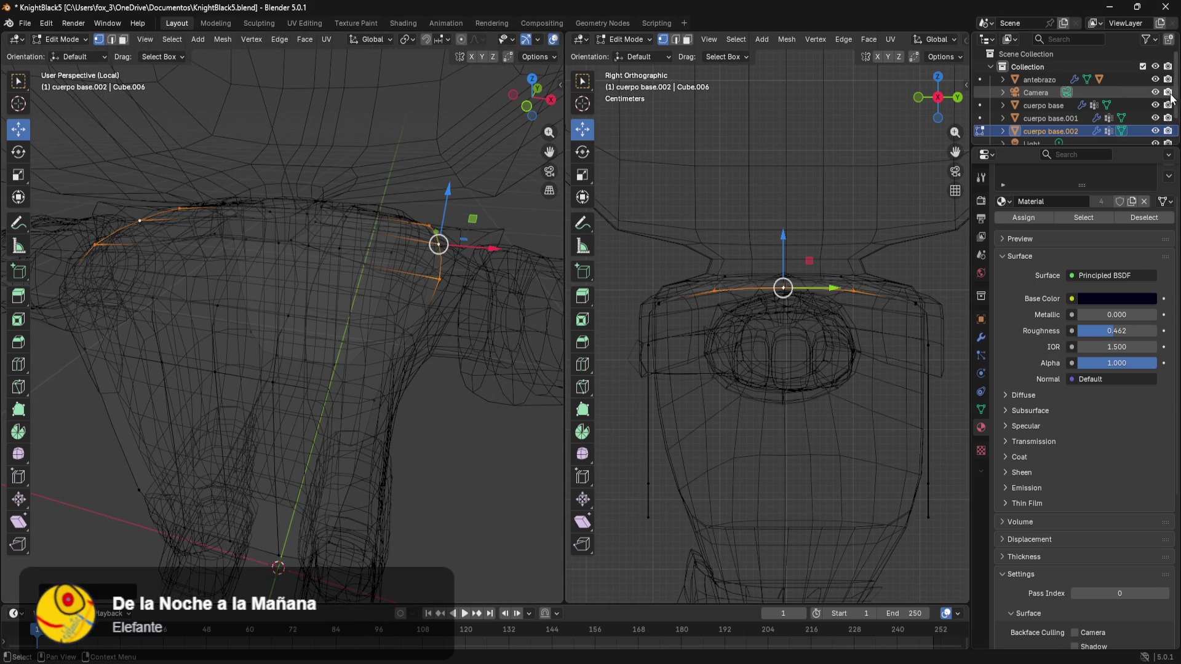
{"action": "middle_click_drag", "start_coordinate": [489, 379], "coordinate": [486, 345]}
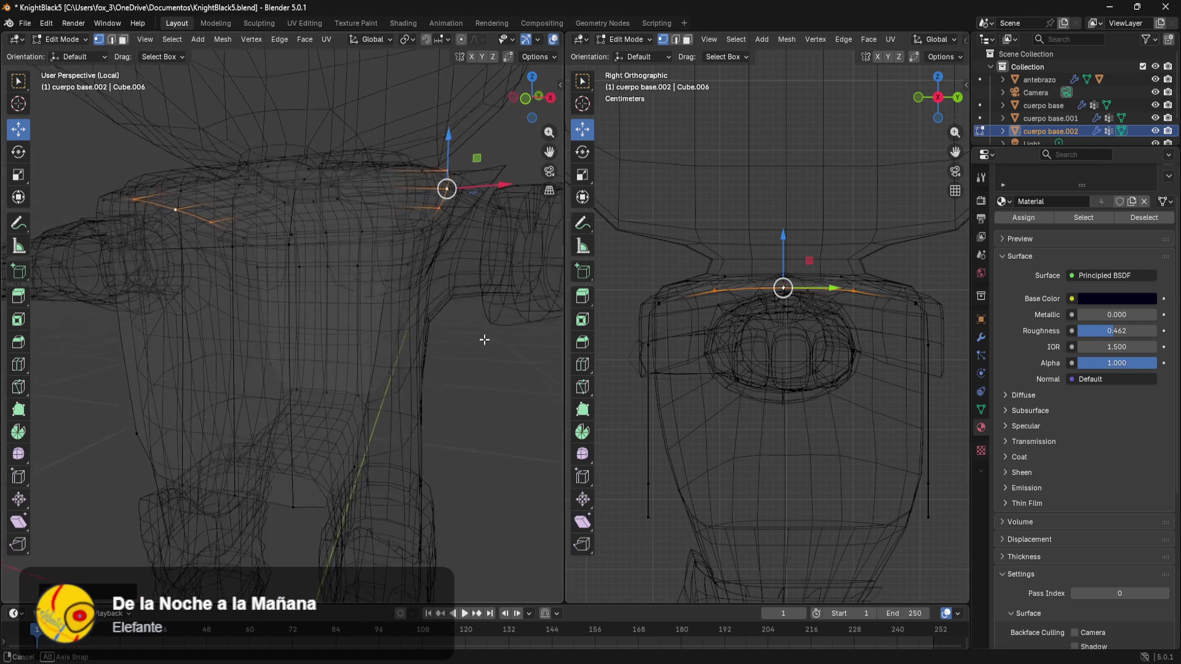
{"action": "mouse_move", "coordinate": [437, 219]}
{"action": "middle_mouse_down"}
{"action": "mouse_move", "coordinate": [462, 310]}
{"action": "mouse_move", "coordinate": [493, 332]}
{"action": "mouse_move", "coordinate": [484, 310]}
{"action": "middle_mouse_up"}
{"action": "key", "text": "z"}
{"action": "left_click", "coordinate": [524, 324]}
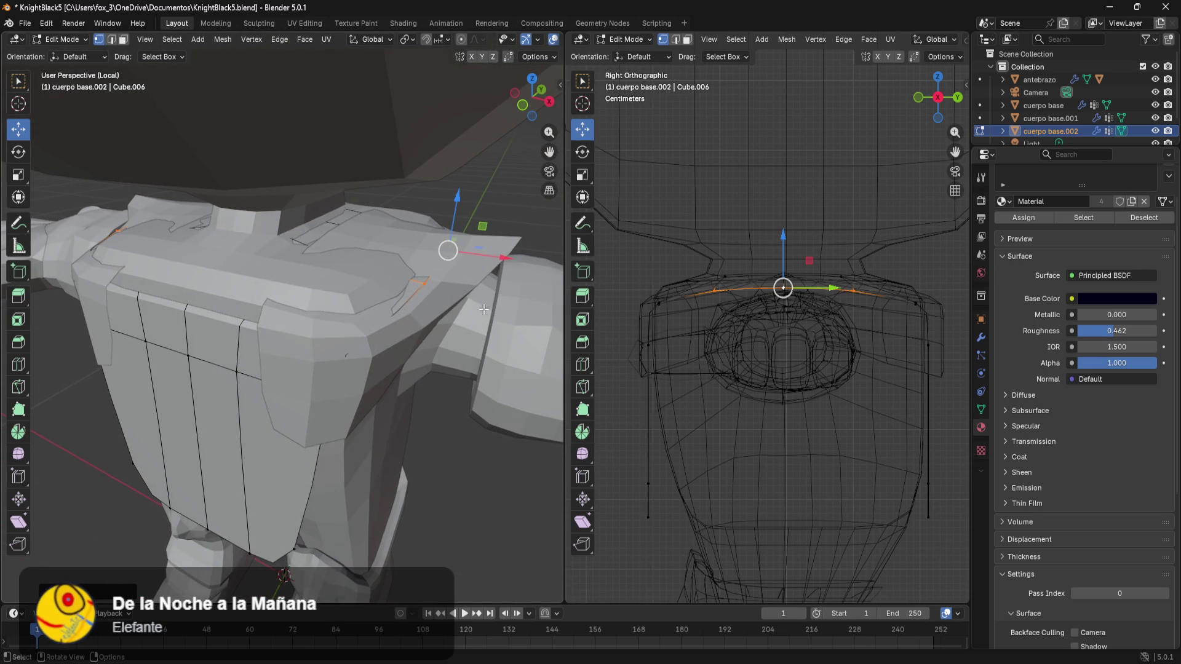
{"action": "key", "text": "Tab"}
- Raise the shoulder pads (cuerpo base.001) slightly along Z
{"action": "left_click", "coordinate": [476, 265]}
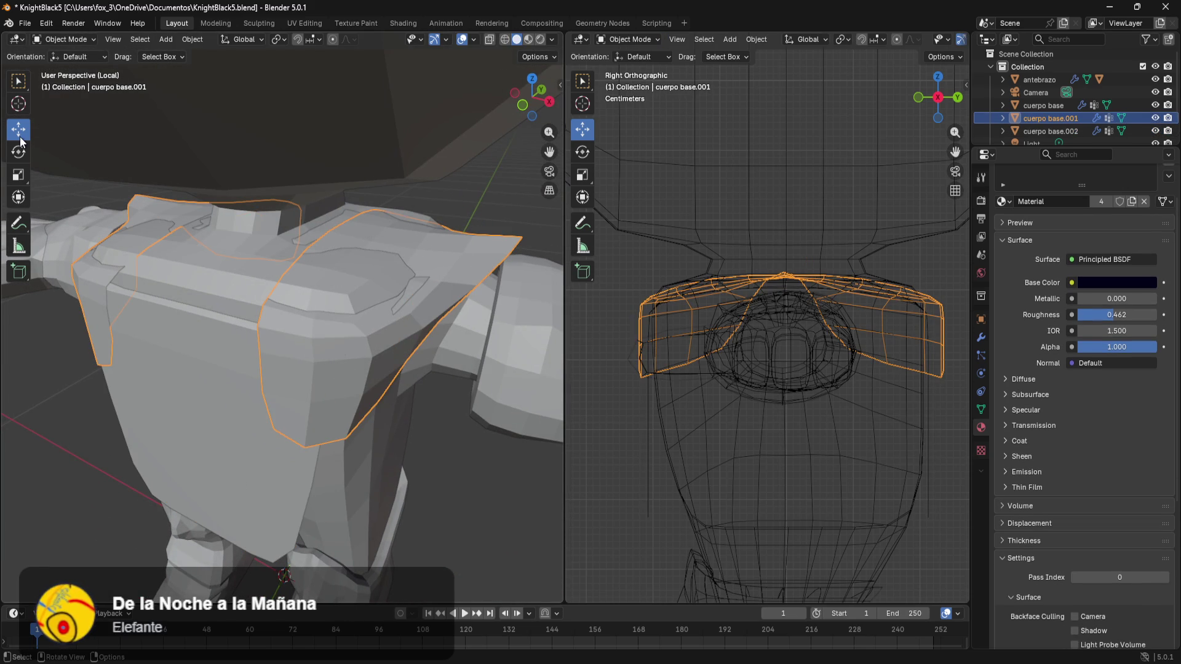
{"action": "mouse_move", "coordinate": [308, 212]}
{"action": "middle_mouse_down"}
{"action": "mouse_move", "coordinate": [93, 201]}
{"action": "mouse_move", "coordinate": [17, 347]}
{"action": "mouse_move", "coordinate": [138, 315]}
{"action": "mouse_move", "coordinate": [270, 320]}
{"action": "middle_mouse_up"}
{"action": "key", "text": "g"}
{"action": "key", "text": "z"}
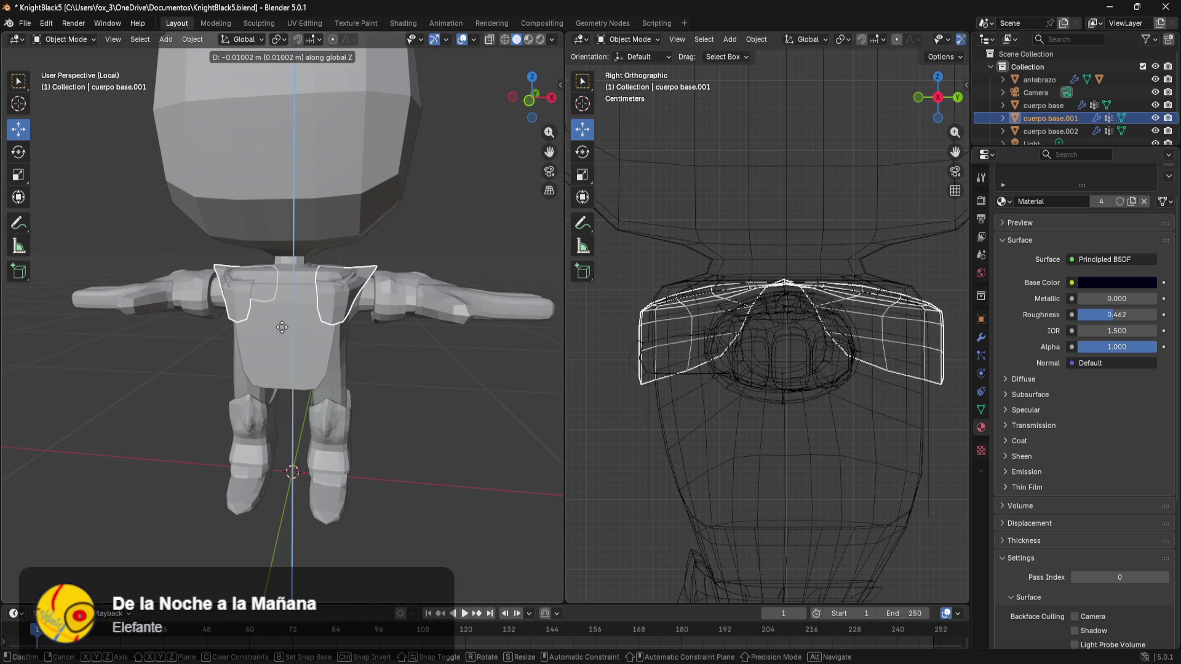
{"action": "left_click", "coordinate": [333, 321]}
{"action": "mouse_move", "coordinate": [333, 321]}
{"action": "middle_mouse_down"}
{"action": "mouse_move", "coordinate": [447, 334]}
{"action": "mouse_move", "coordinate": [419, 342]}
{"action": "mouse_move", "coordinate": [423, 303]}
{"action": "mouse_move", "coordinate": [333, 315]}
{"action": "middle_mouse_up"}
{"action": "left_click", "coordinate": [447, 334]}
{"action": "scroll", "coordinate": [423, 303], "scroll_direction": "up", "scroll_amount": 3}
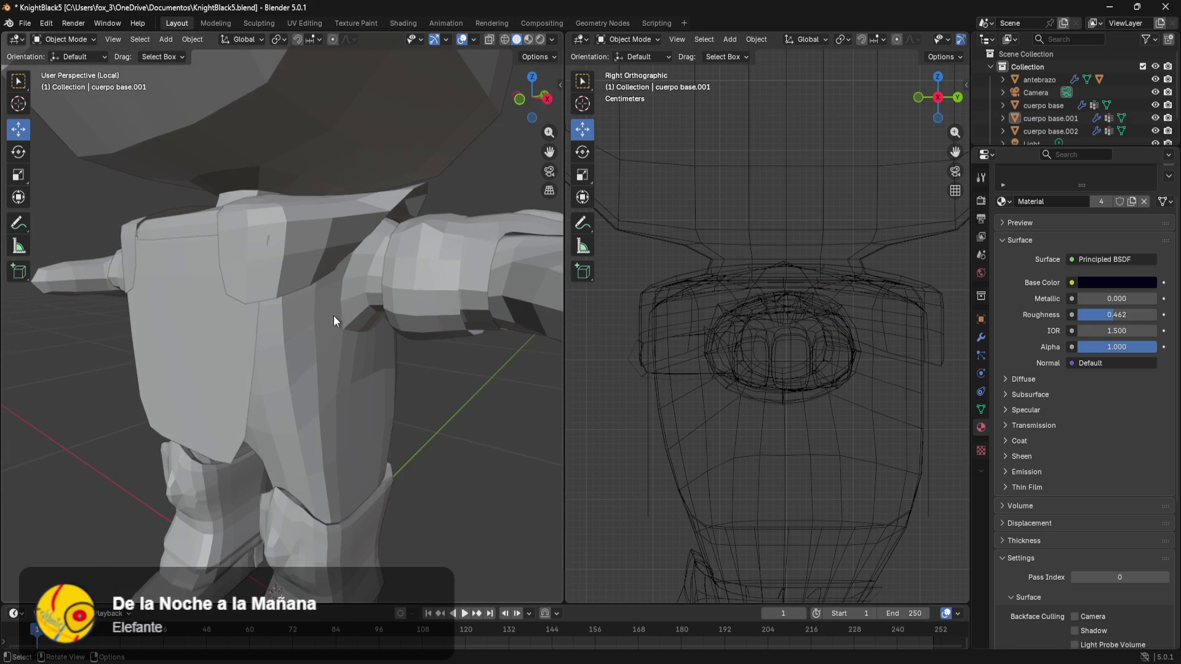
- Stretch the back plate cuerpo base.002 wider along the Y axis
{"action": "left_click", "coordinate": [197, 351]}
{"action": "middle_click_drag", "start_coordinate": [203, 351], "coordinate": [162, 401]}
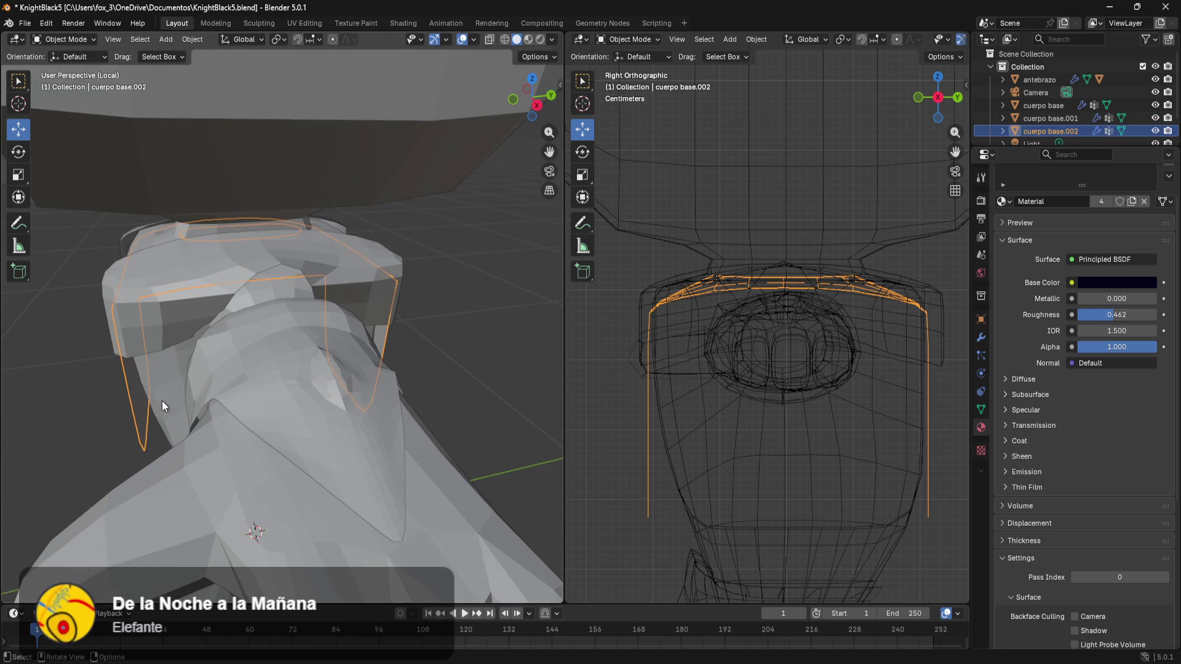
{"action": "key", "text": "s"}
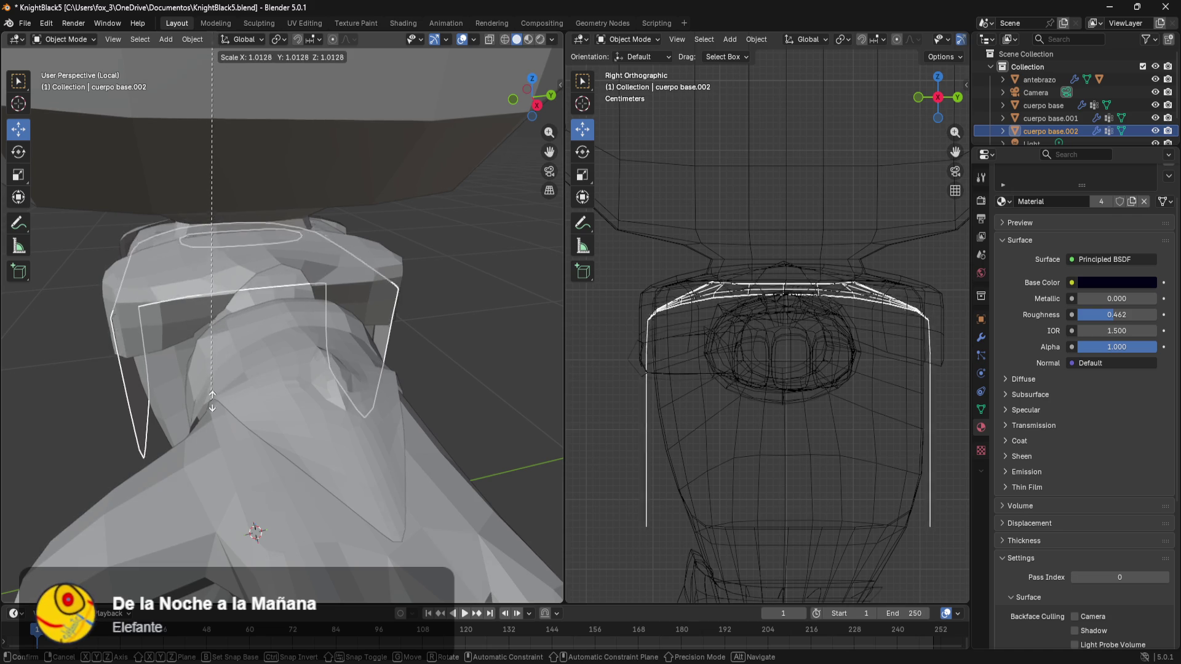
{"action": "key", "text": "y"}
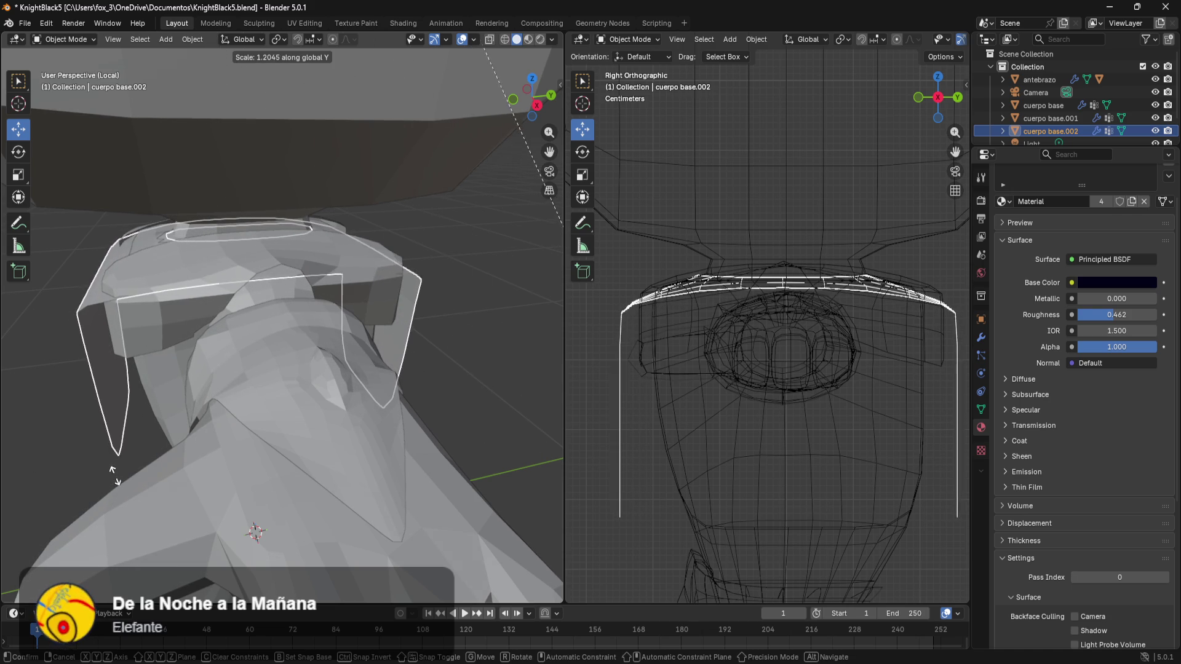
{"action": "left_click", "coordinate": [104, 497]}
{"action": "mouse_move", "coordinate": [103, 496]}
{"action": "middle_mouse_down"}
{"action": "mouse_move", "coordinate": [156, 406]}
{"action": "mouse_move", "coordinate": [175, 406]}
{"action": "middle_mouse_up"}
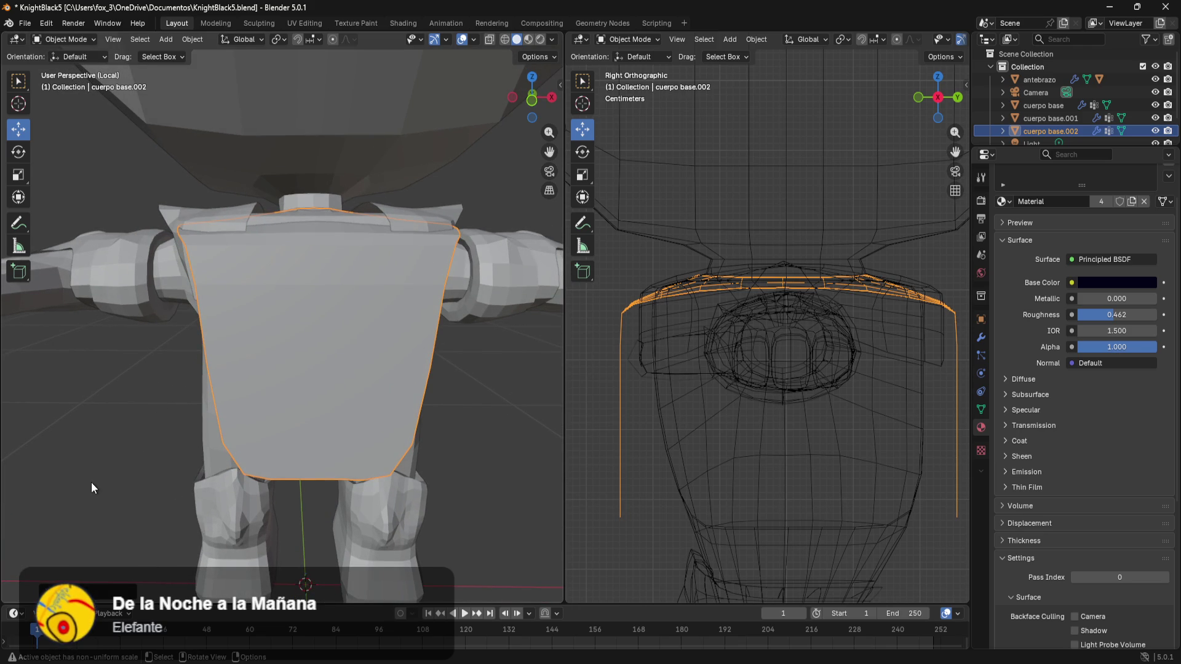
- Undo the back plate's mesh edits down to a small upper-back panel, then reselect the shoulder pads
{"action": "left_click", "coordinate": [173, 400]}
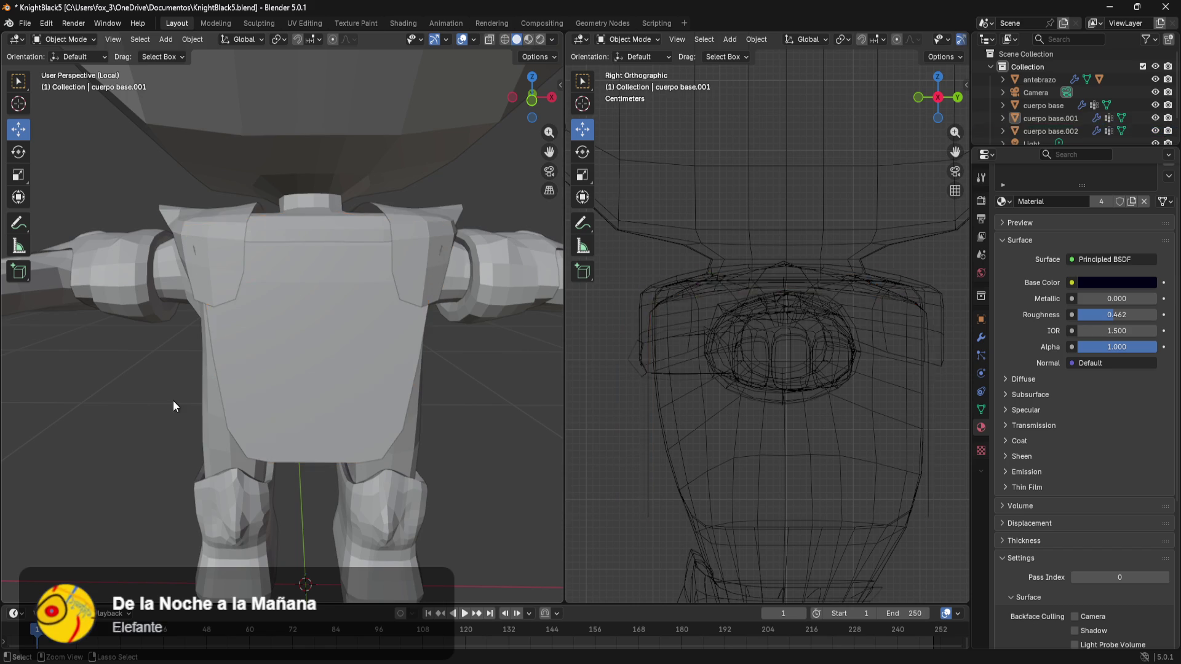
{"action": "key", "text": "Tab"}
{"action": "key", "text": "ctrl+z"}
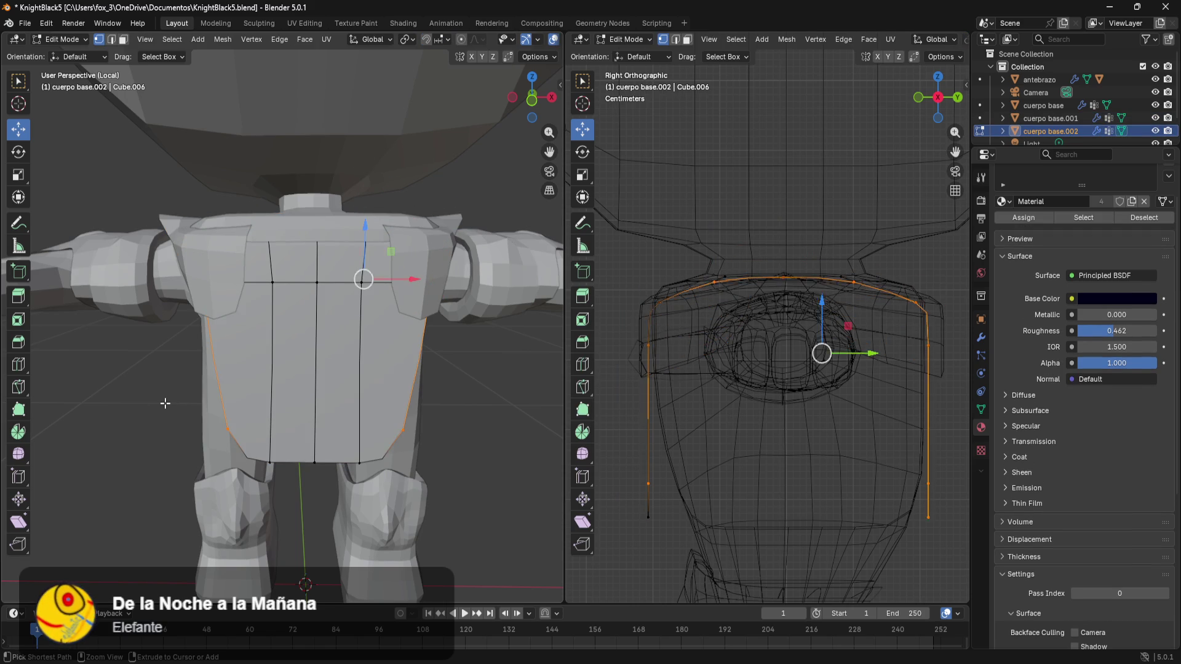
{"action": "key", "text": "ctrl+z"}
{"action": "key", "text": "ctrl+z"}
{"action": "key", "text": "ctrl+z"}
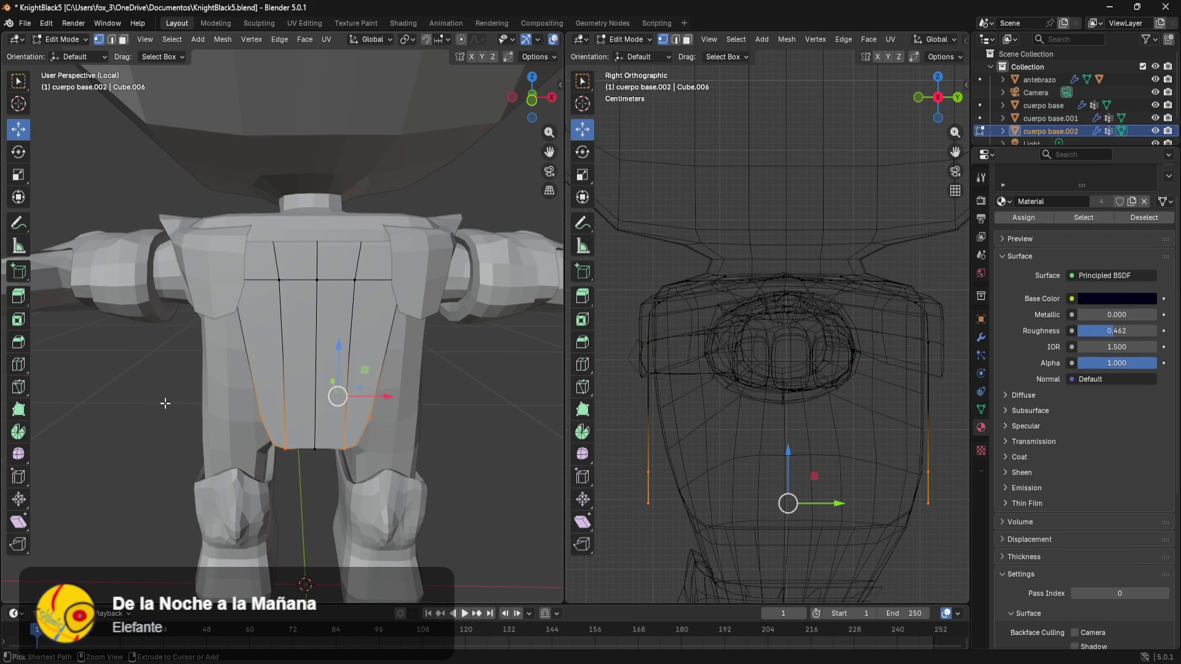
{"action": "key", "text": "ctrl+z"}
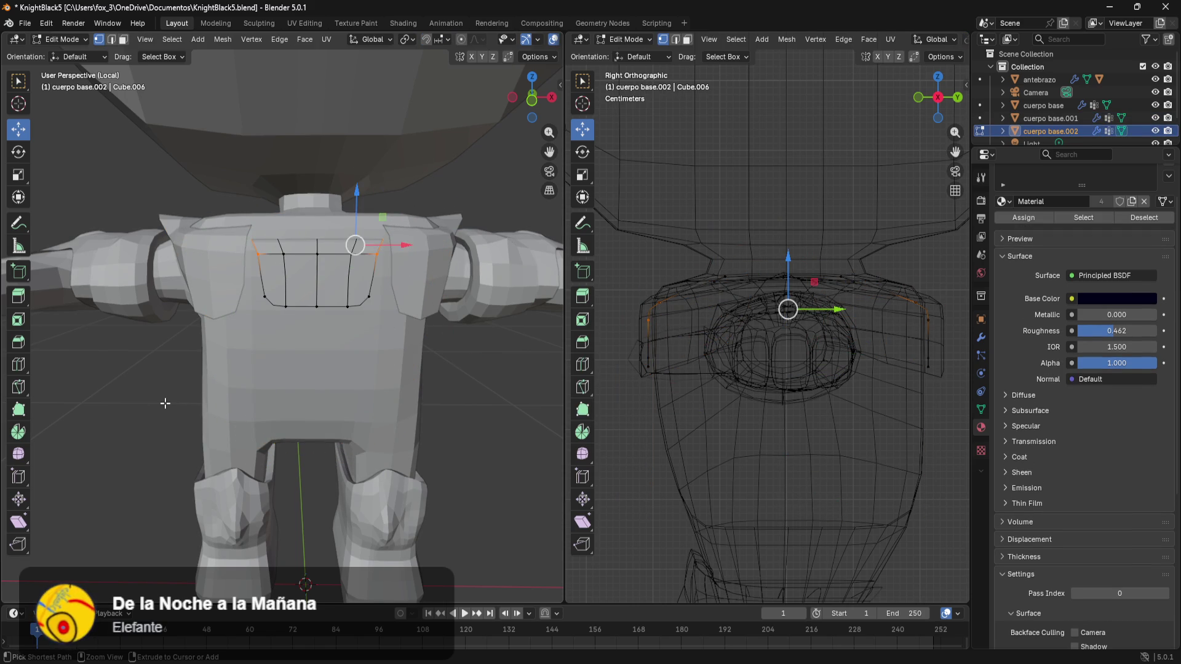
{"action": "key", "text": "ctrl+z"}
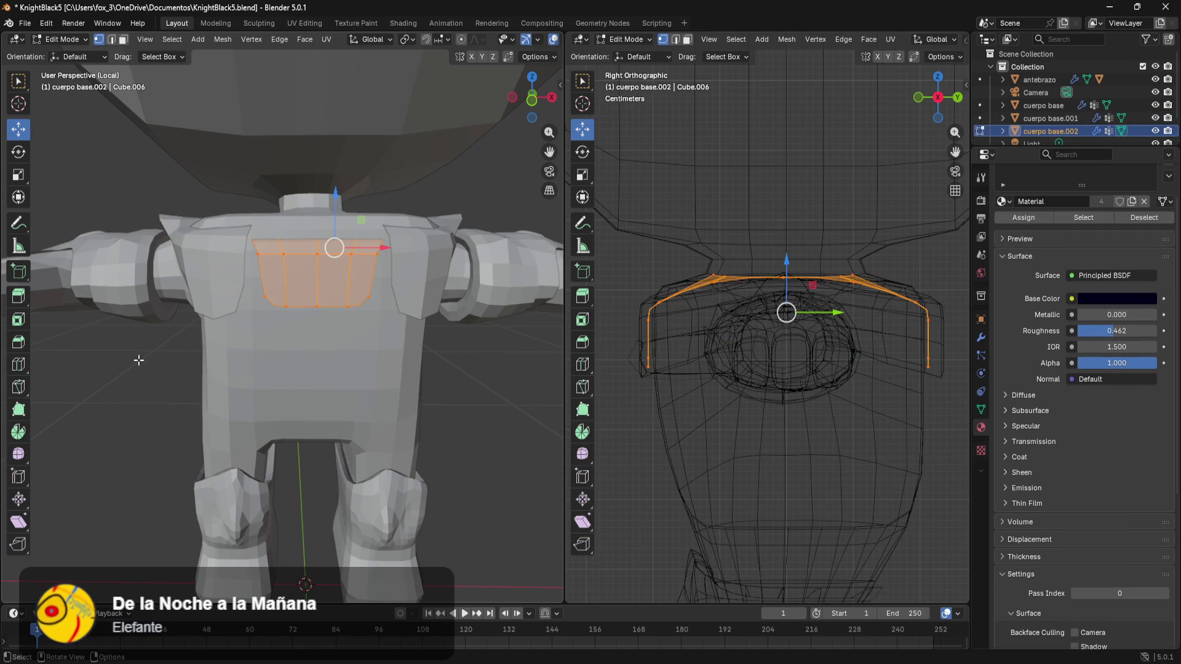
{"action": "key", "text": "Tab"}
{"action": "left_click", "coordinate": [425, 263]}
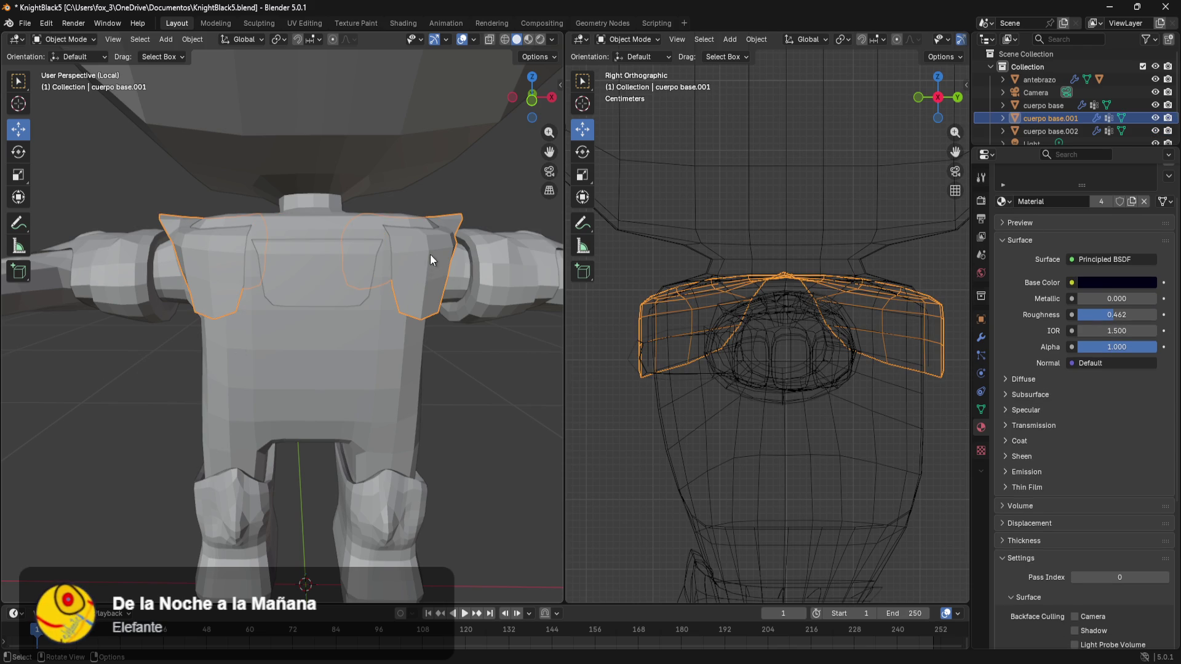
- Nudge the shoulder pads upward along Z
{"action": "key", "text": "g"}
{"action": "key", "text": "z"}
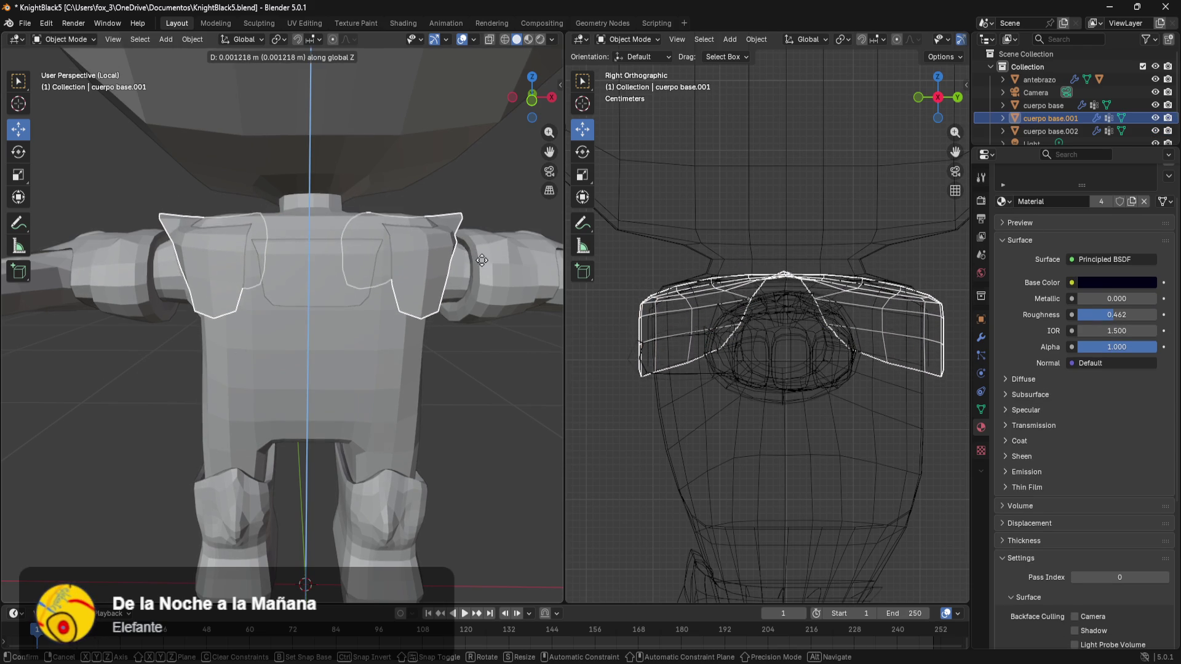
{"action": "left_click", "coordinate": [488, 251]}
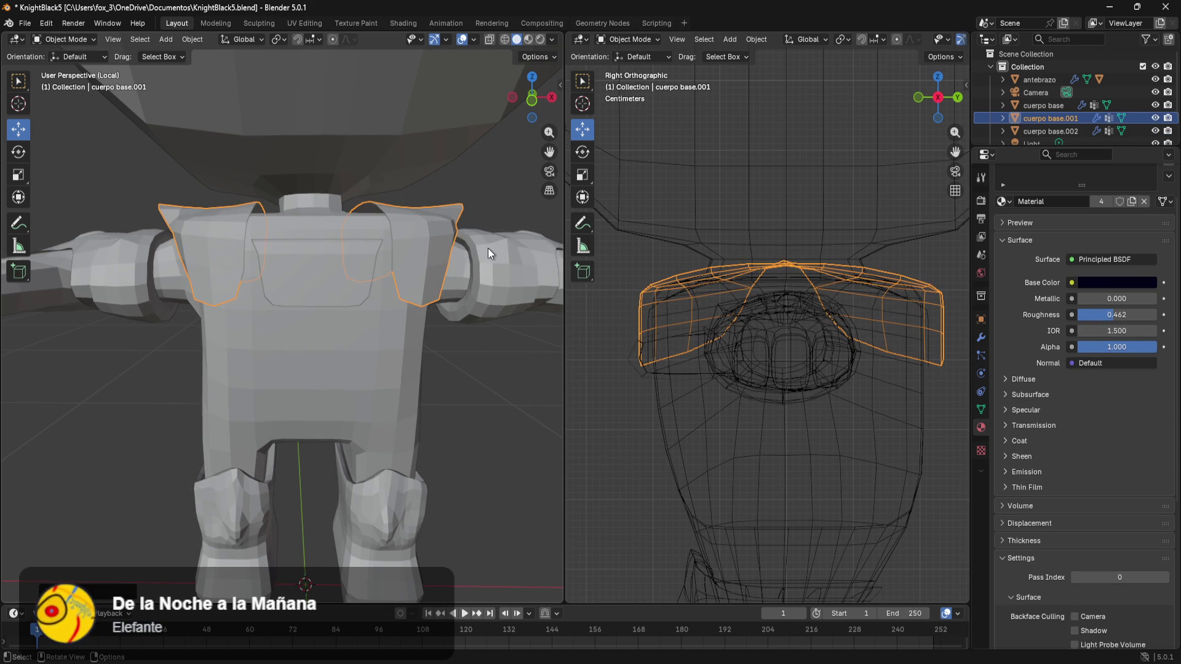
{"action": "mouse_move", "coordinate": [488, 249]}
{"action": "middle_mouse_down"}
{"action": "mouse_move", "coordinate": [510, 287]}
{"action": "mouse_move", "coordinate": [486, 288]}
{"action": "middle_mouse_up"}
- Raise the chest plate along Z toward the shoulders
{"action": "left_click", "coordinate": [306, 309]}
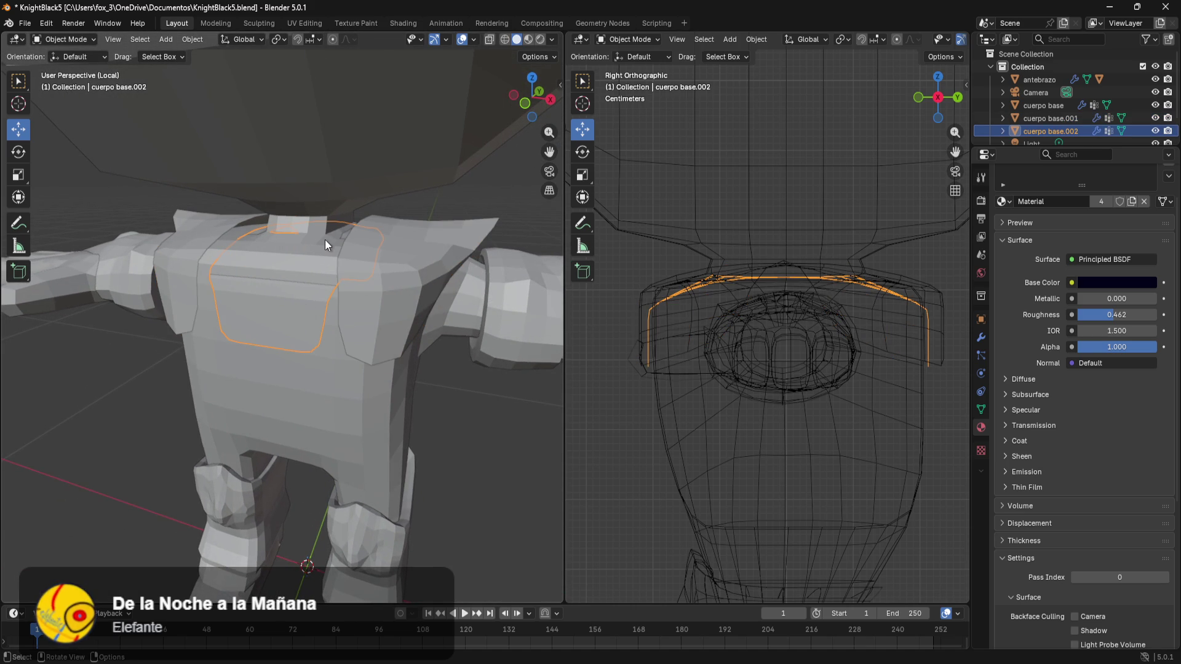
{"action": "key", "text": "g"}
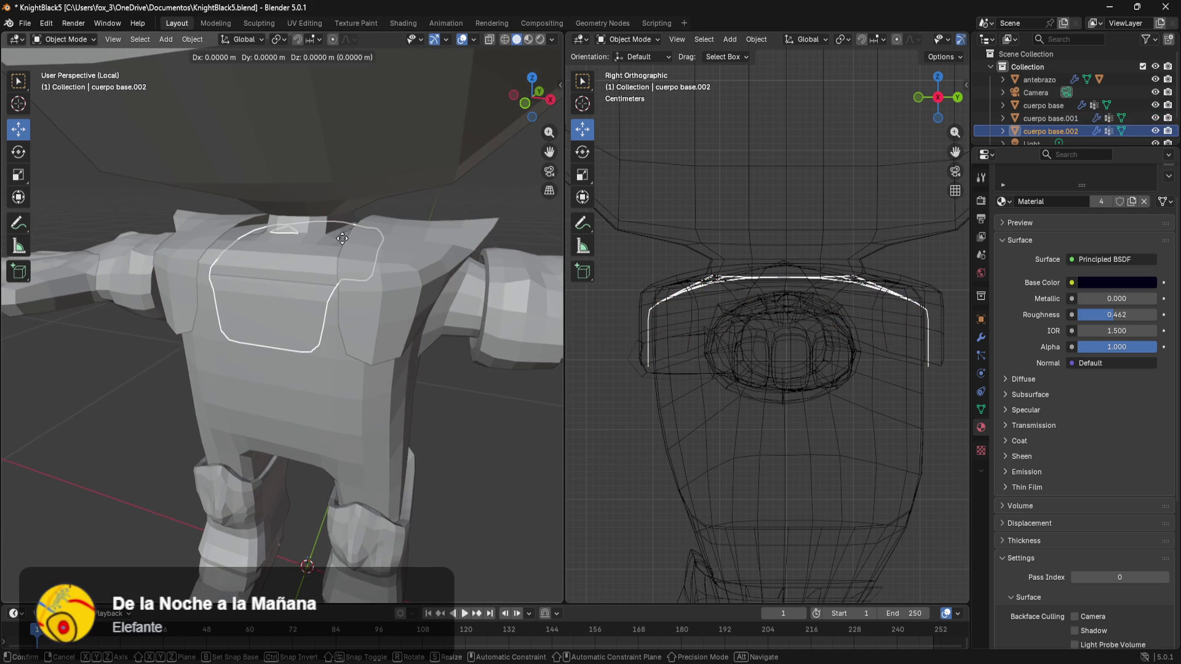
{"action": "key", "text": "z"}
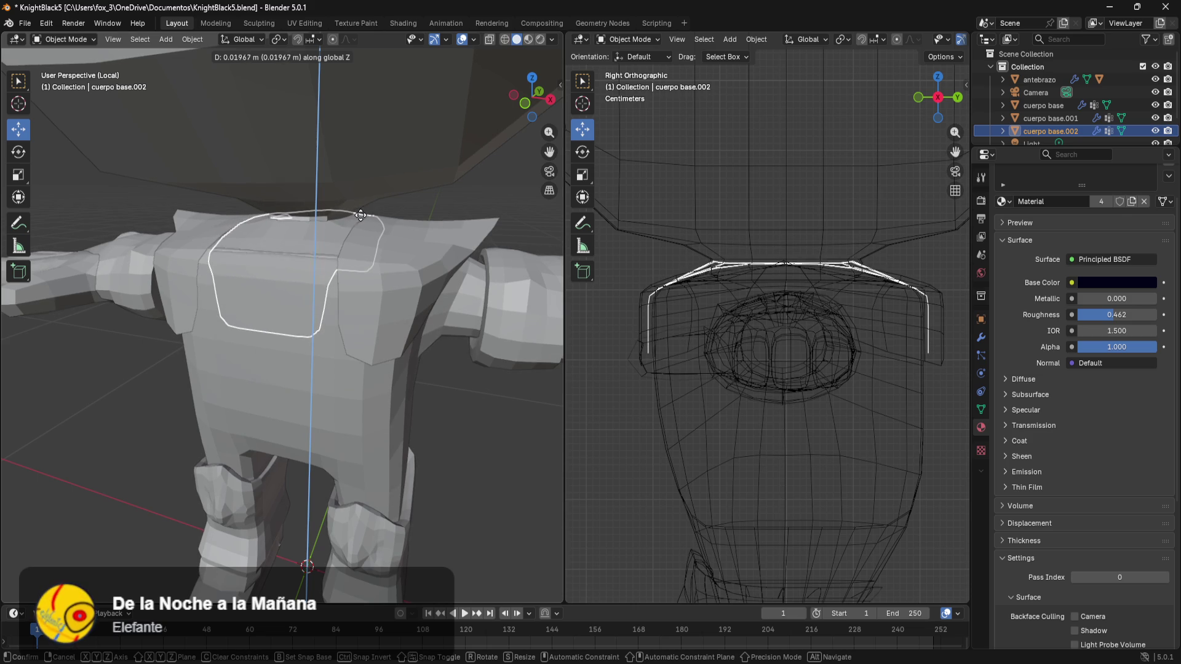
{"action": "left_click", "coordinate": [361, 219]}
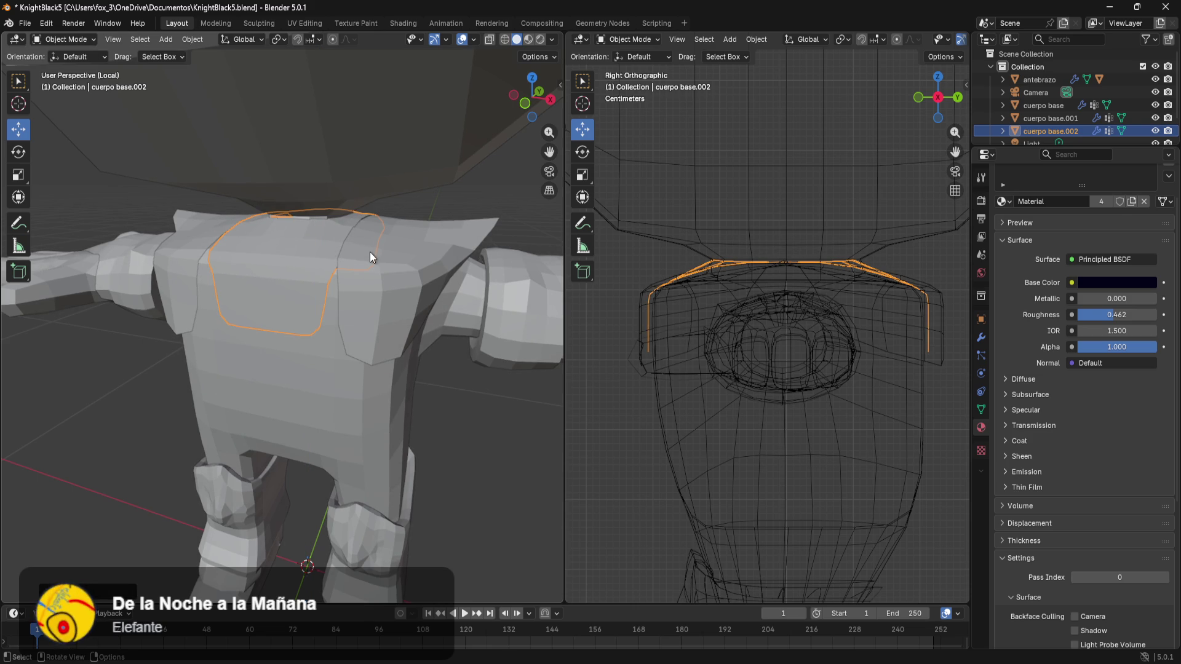
{"action": "middle_click_drag", "start_coordinate": [370, 252], "coordinate": [300, 291]}
- Scale the chest plate along Y to fit the torso and enter Edit Mode on it
{"action": "key", "text": "s"}
{"action": "key", "text": "y"}
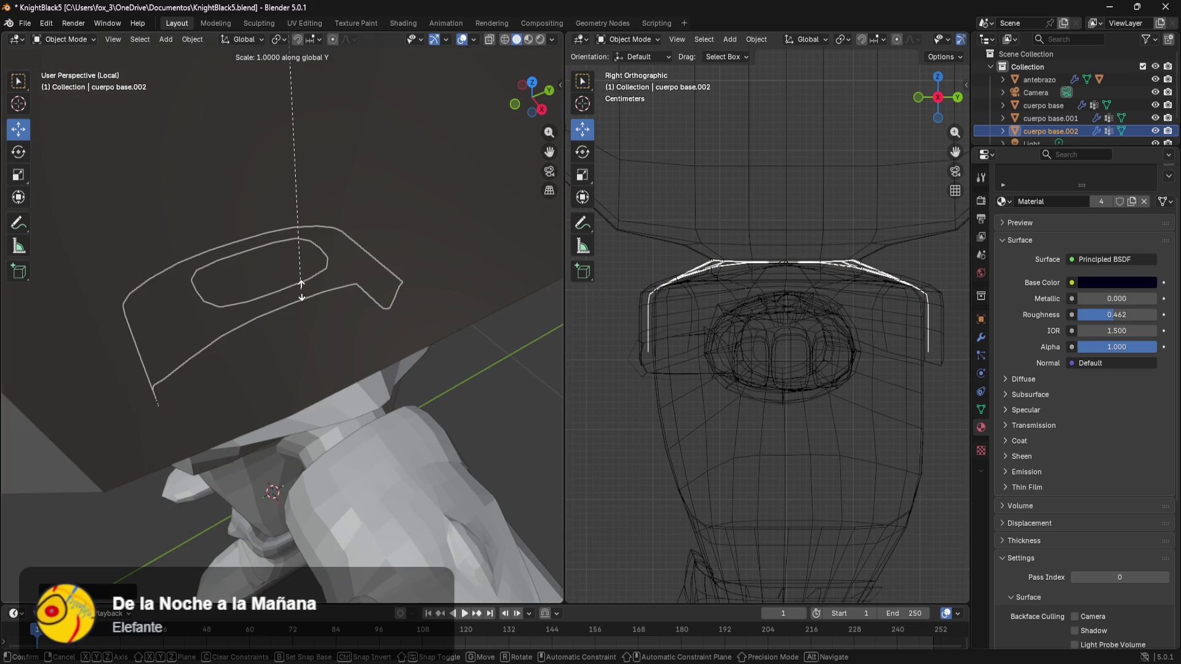
{"action": "left_click", "coordinate": [462, 380]}
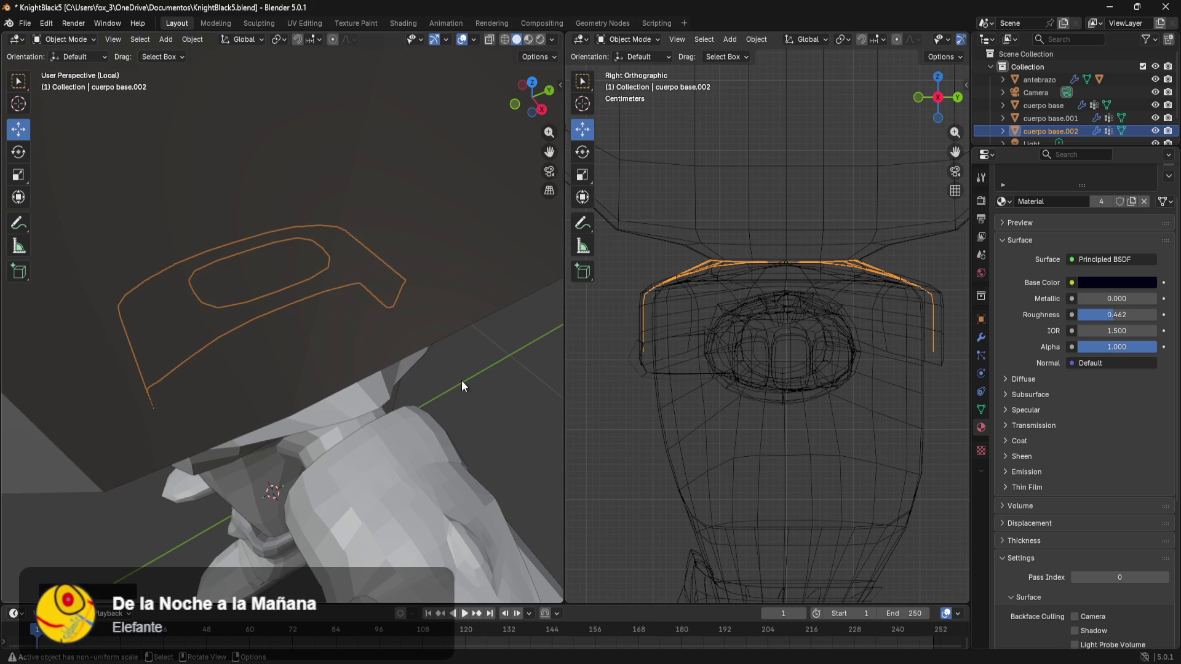
{"action": "mouse_move", "coordinate": [167, 364]}
{"action": "middle_mouse_down"}
{"action": "mouse_move", "coordinate": [272, 340]}
{"action": "mouse_move", "coordinate": [237, 333]}
{"action": "middle_mouse_up"}
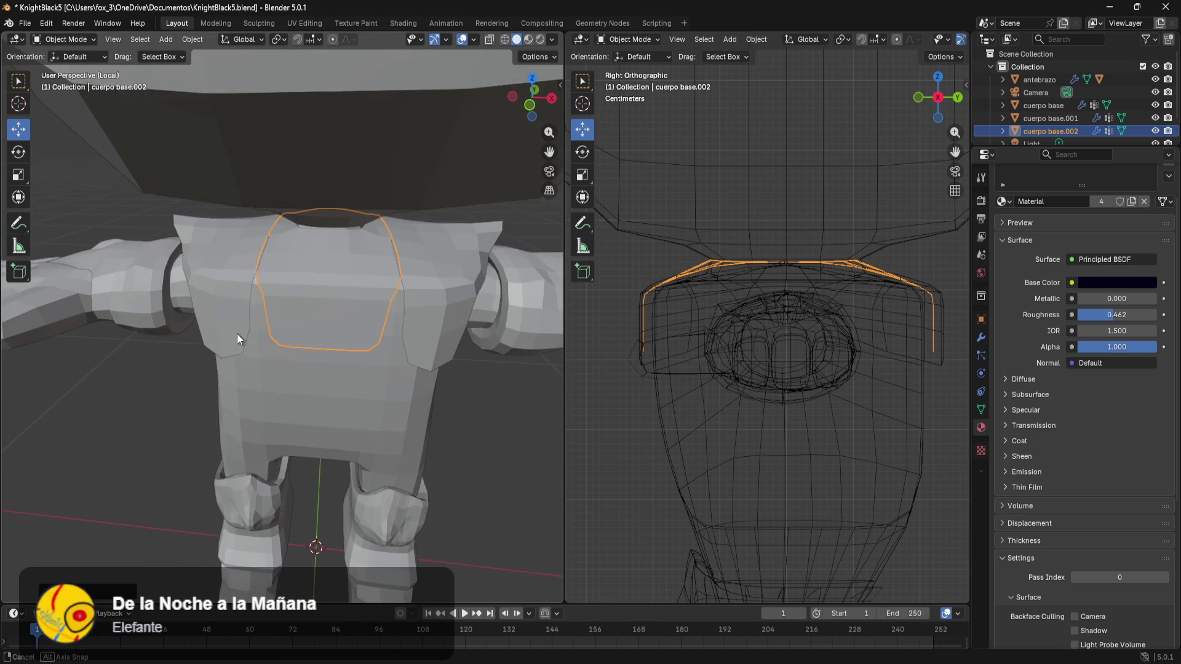
{"action": "mouse_move", "coordinate": [410, 280]}
{"action": "middle_mouse_down"}
{"action": "mouse_move", "coordinate": [434, 284]}
{"action": "mouse_move", "coordinate": [389, 310]}
{"action": "mouse_move", "coordinate": [365, 344]}
{"action": "mouse_move", "coordinate": [366, 316]}
{"action": "middle_mouse_up"}
{"action": "scroll", "coordinate": [365, 316], "scroll_direction": "down", "scroll_amount": 3}
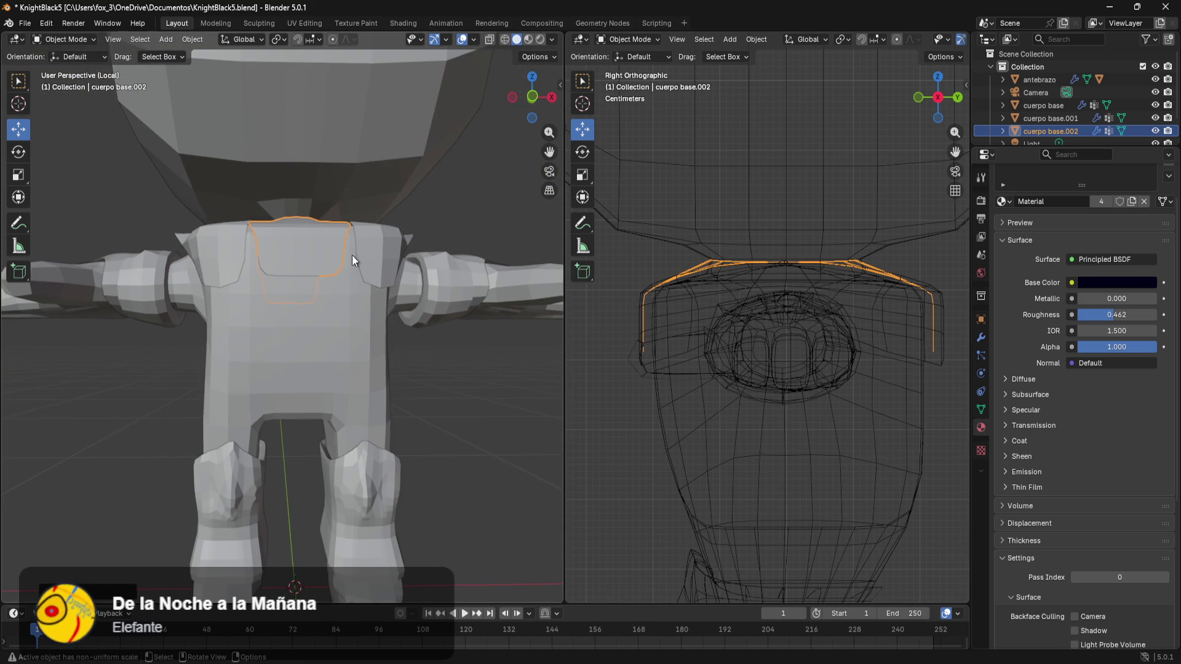
{"action": "key", "text": "Tab"}
- Pull the plate's lower vertex row down the chest and shift its sides along X, then leave Edit Mode
{"action": "left_click", "coordinate": [339, 349]}
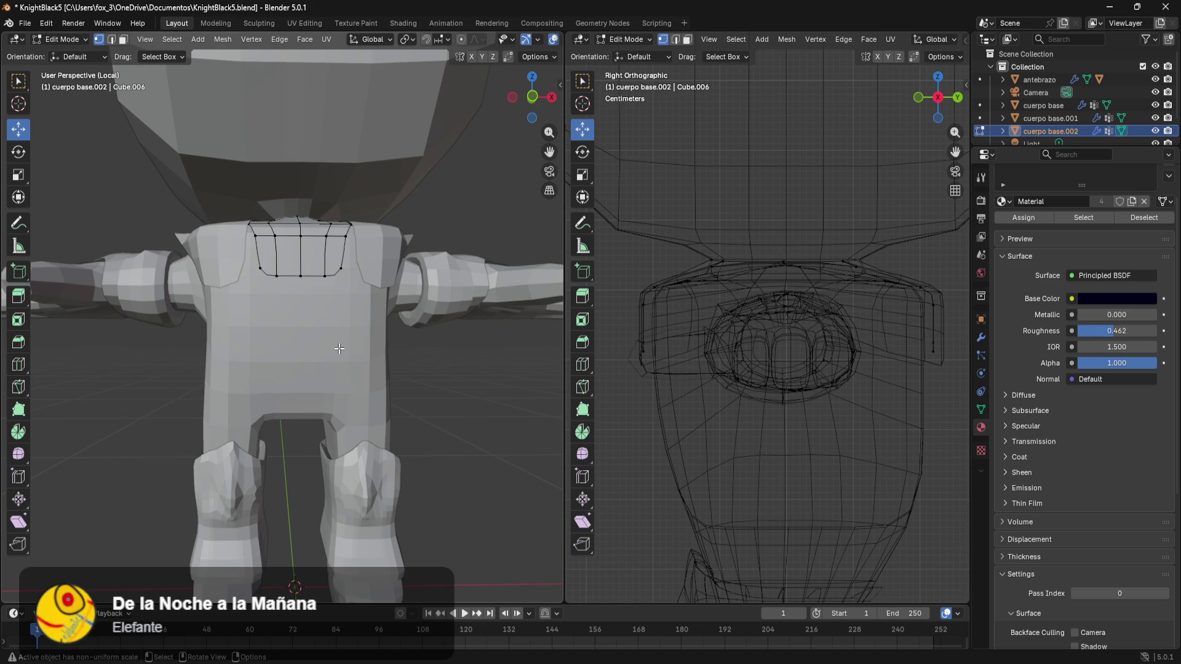
{"action": "left_click_drag", "start_coordinate": [252, 304], "coordinate": [251, 303]}
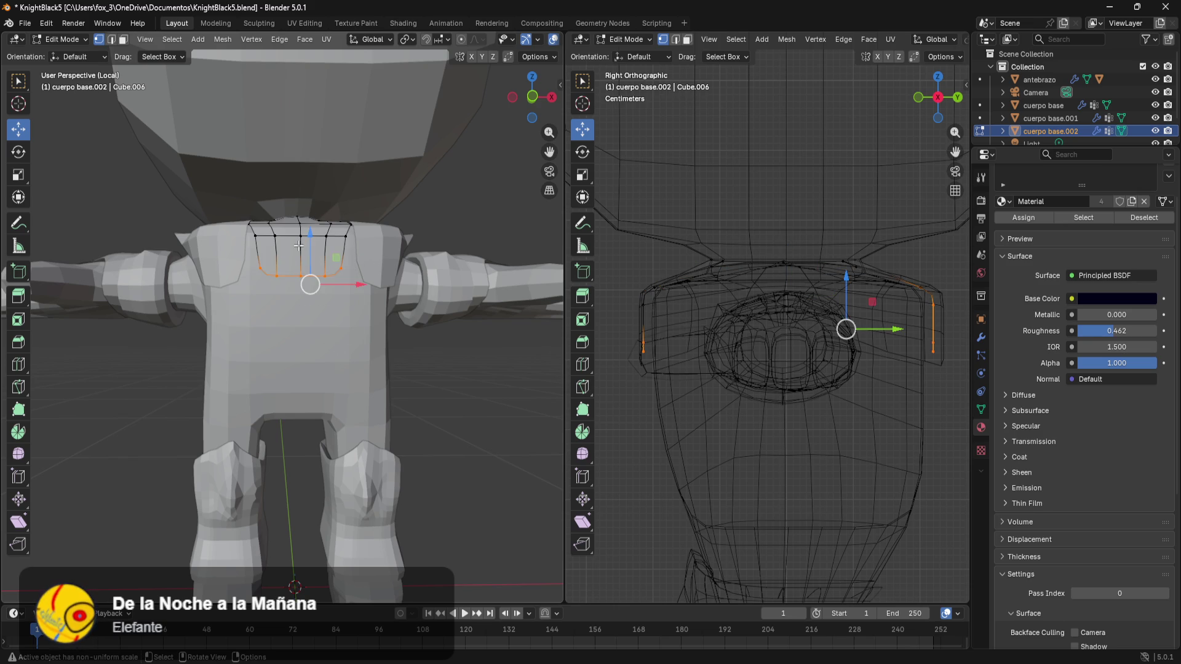
{"action": "mouse_move", "coordinate": [309, 235]}
{"action": "left_mouse_down"}
{"action": "mouse_move", "coordinate": [303, 279]}
{"action": "mouse_move", "coordinate": [331, 325]}
{"action": "left_mouse_up"}
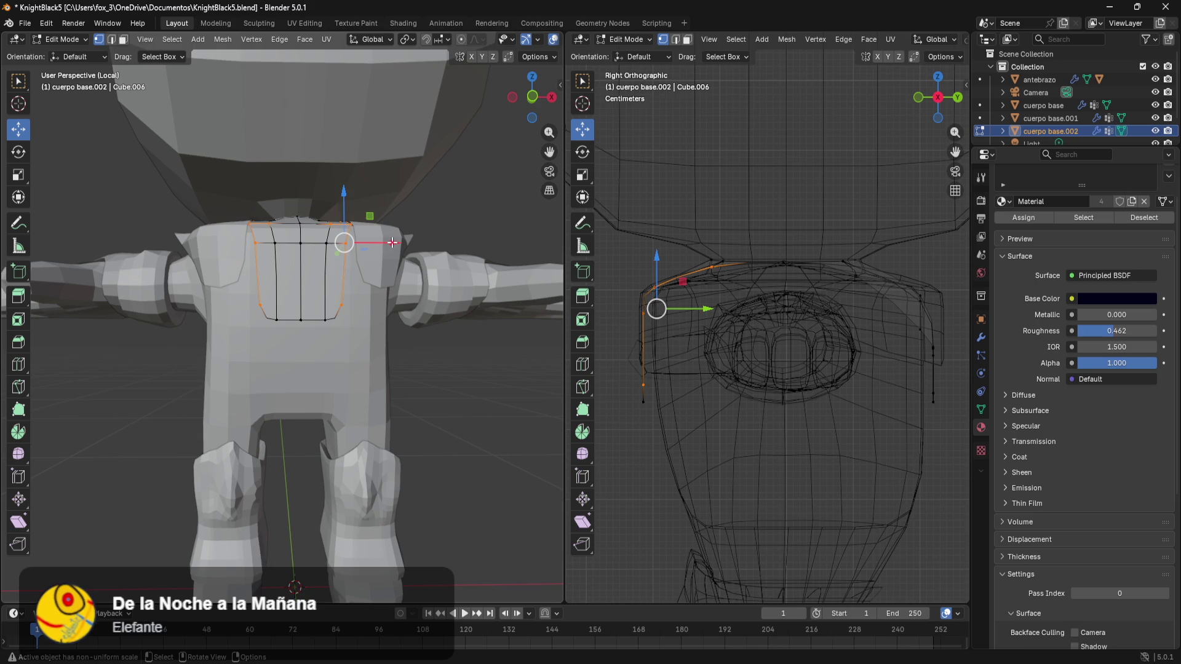
{"action": "mouse_move", "coordinate": [392, 243]}
{"action": "left_mouse_down"}
{"action": "mouse_move", "coordinate": [428, 261]}
{"action": "mouse_move", "coordinate": [443, 250]}
{"action": "left_mouse_up"}
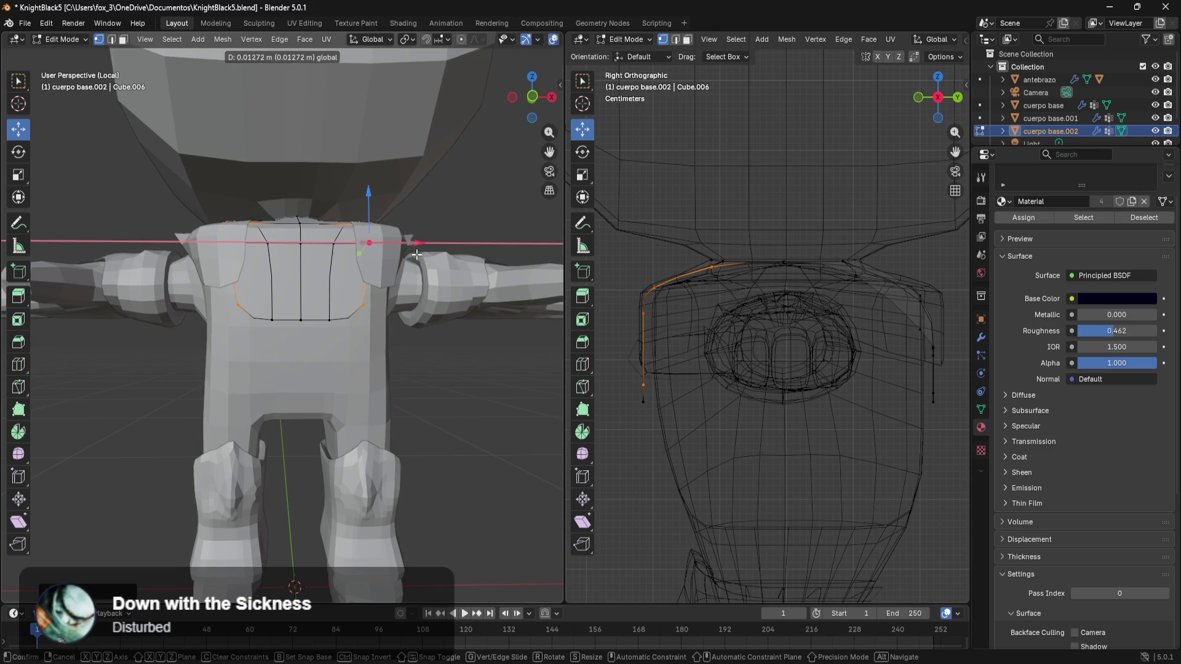
{"action": "left_click_drag", "start_coordinate": [418, 253], "coordinate": [419, 252]}
{"action": "middle_click_drag", "start_coordinate": [418, 253], "coordinate": [387, 285]}
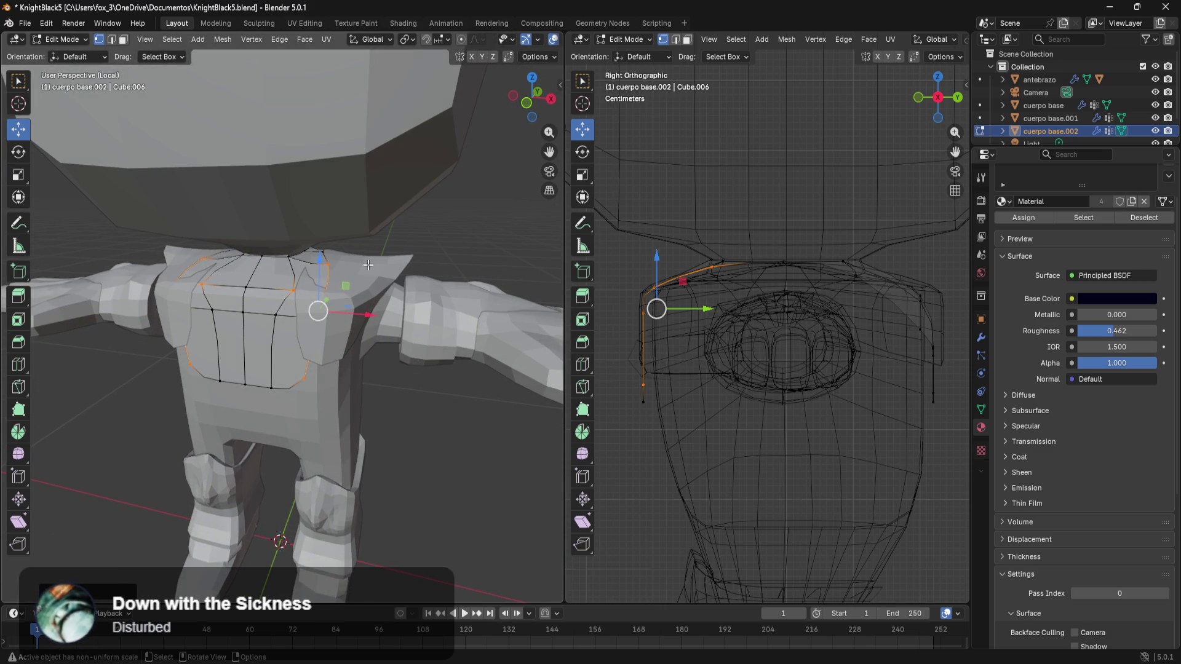
{"action": "key", "text": "Tab"}
- Lift the shoulder pads slightly along Z
{"action": "left_click", "coordinate": [382, 268]}
{"action": "middle_click_drag", "start_coordinate": [379, 237], "coordinate": [361, 267]}
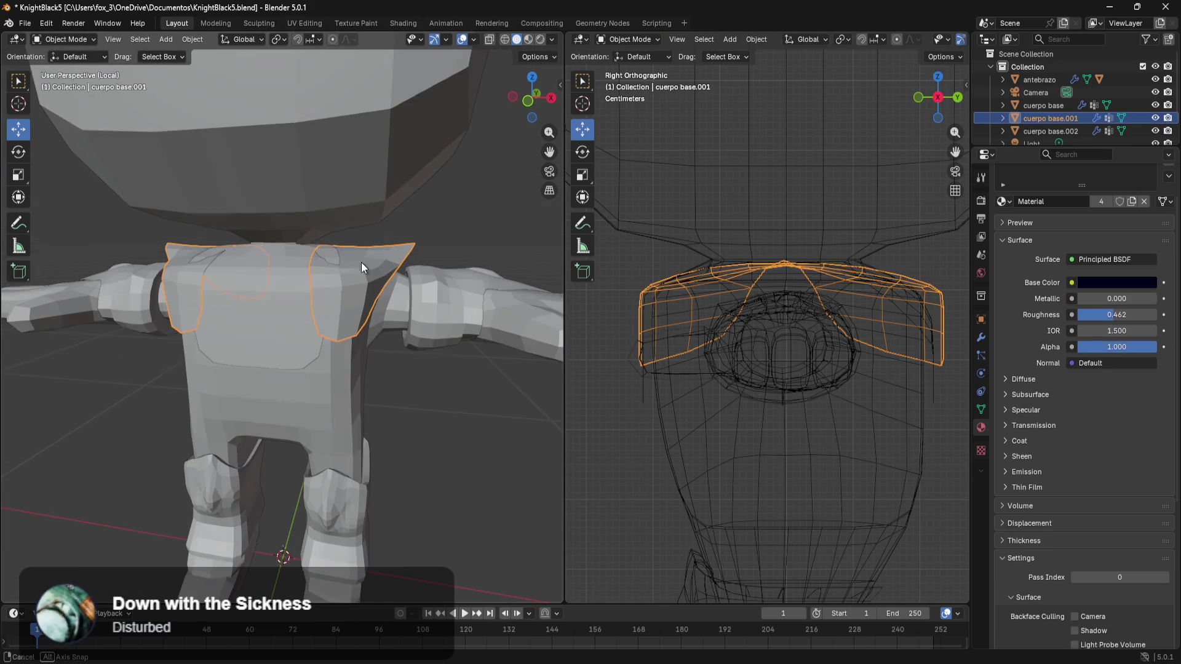
{"action": "key", "text": "g"}
{"action": "key", "text": "z"}
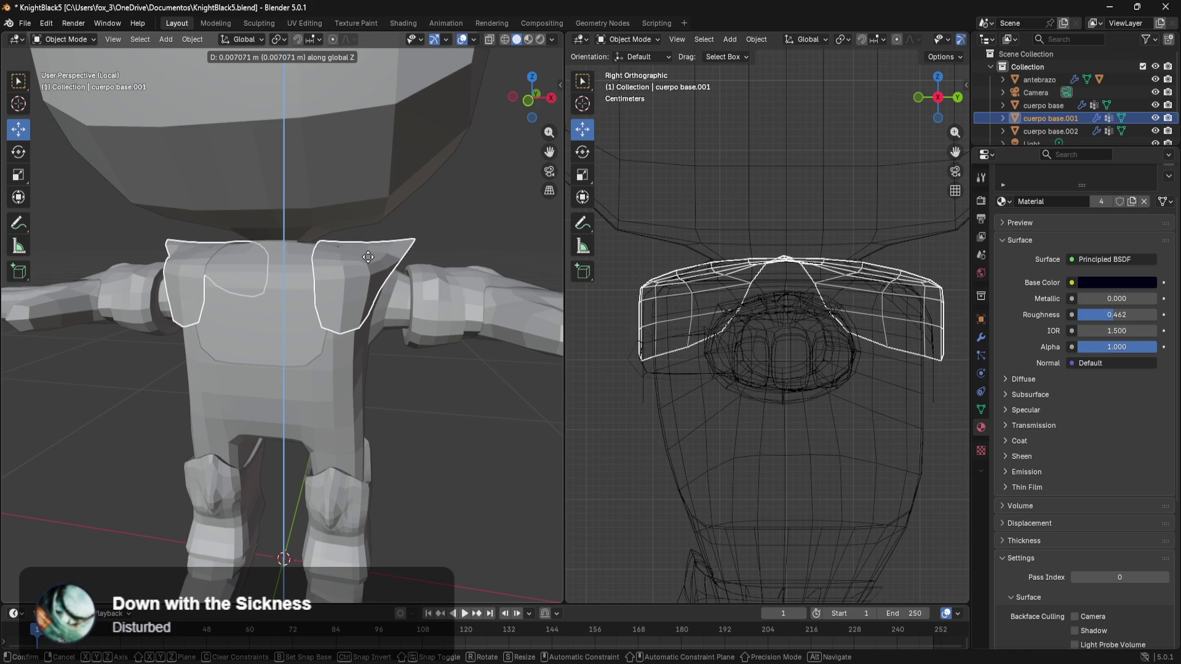
{"action": "left_click", "coordinate": [367, 258]}
{"action": "middle_click_drag", "start_coordinate": [370, 255], "coordinate": [336, 292]}
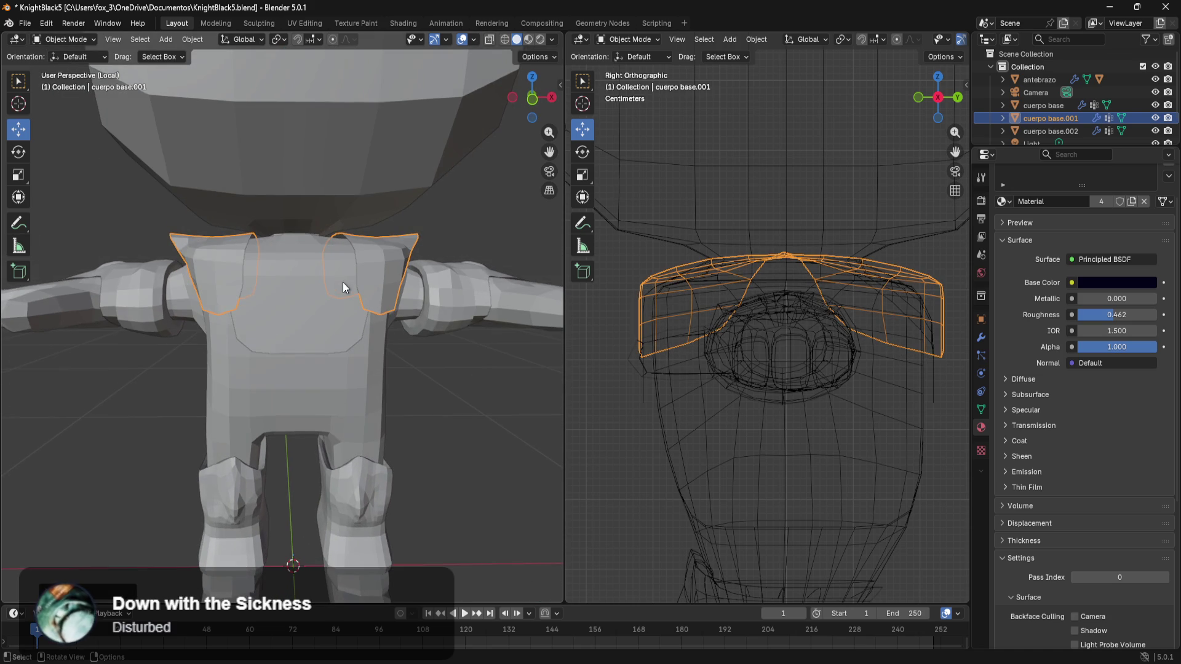
- Scale the chest plate taller along the Y axis
{"action": "left_click", "coordinate": [315, 332]}
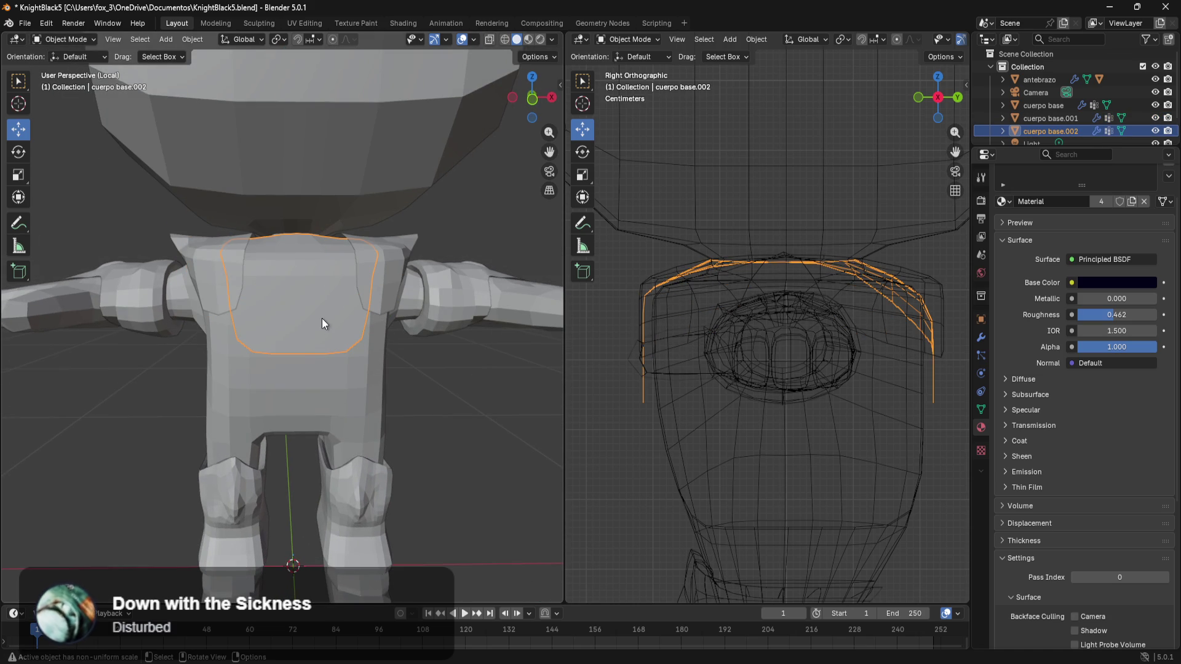
{"action": "key", "text": "s"}
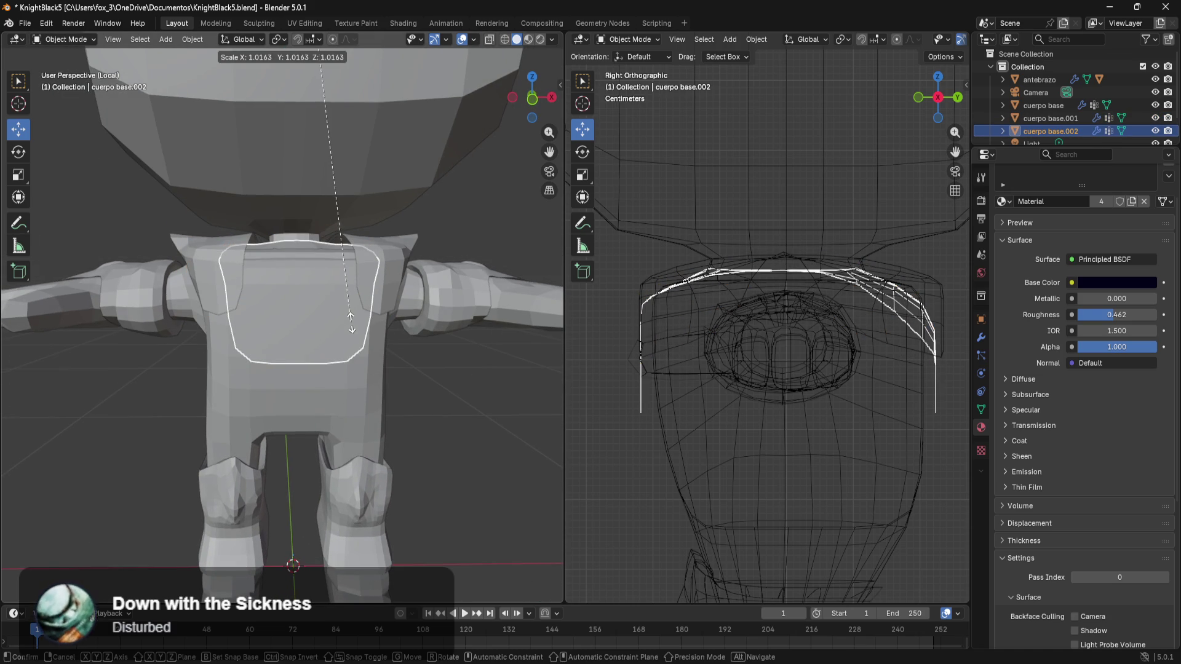
{"action": "key", "text": "y"}
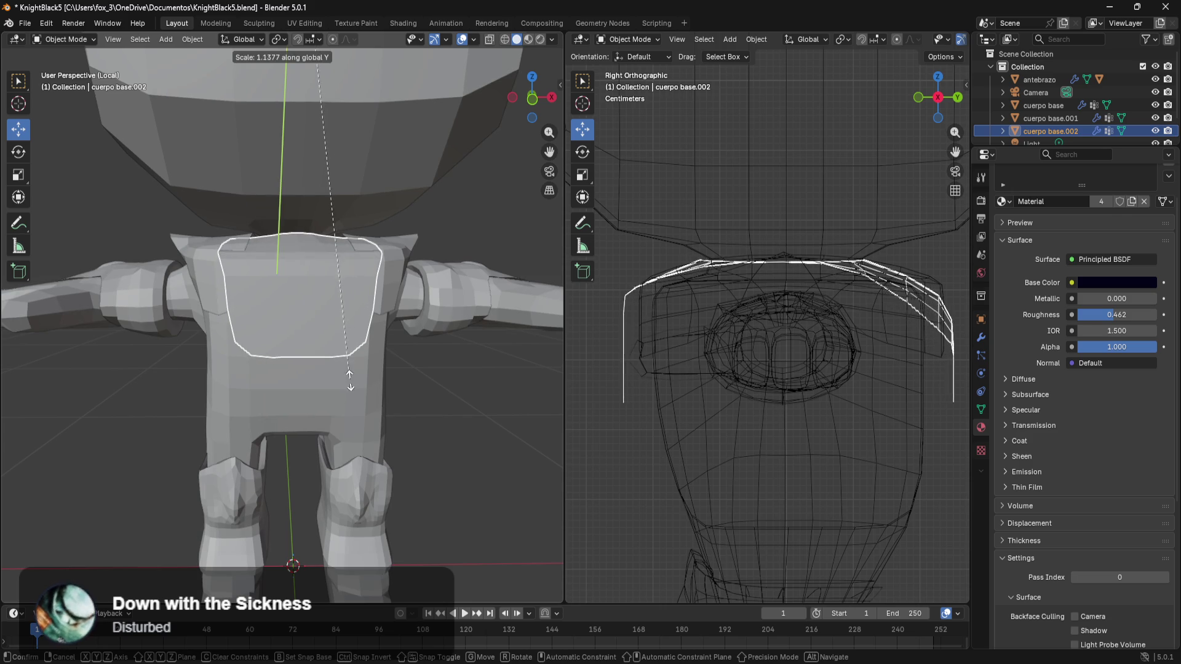
{"action": "left_click", "coordinate": [354, 385]}
- Pull the chest plate's bottom vertices down the torso in Edit Mode and show the view as wireframe
{"action": "key", "text": "Tab"}
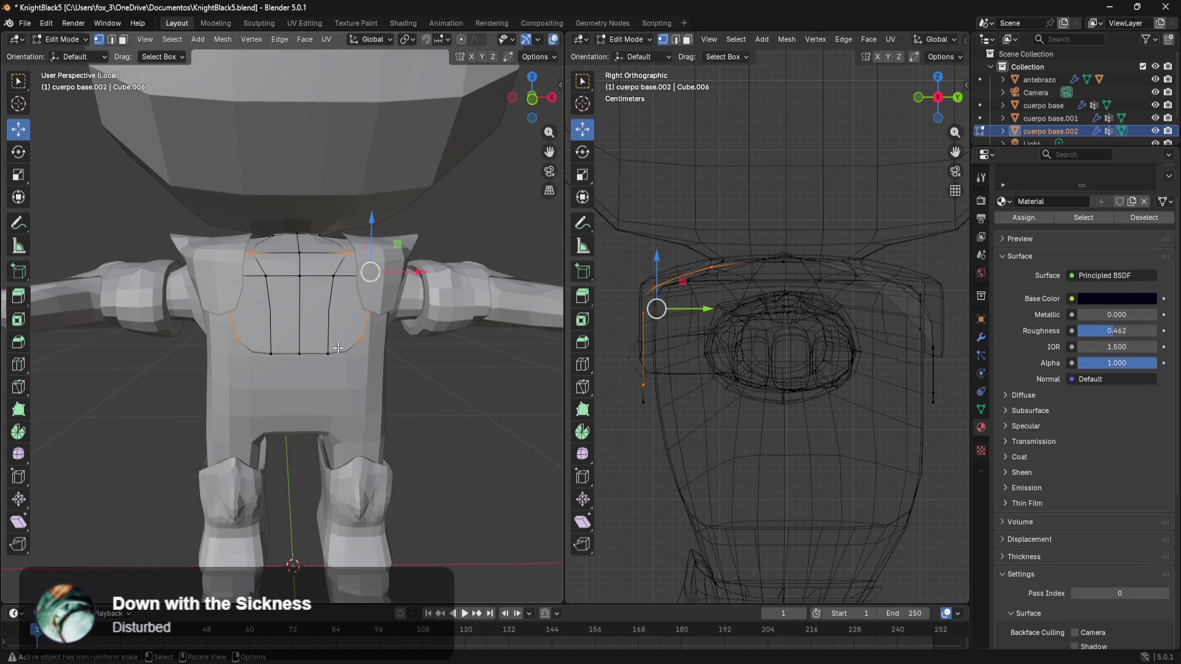
{"action": "left_click_drag", "start_coordinate": [398, 344], "coordinate": [211, 388]}
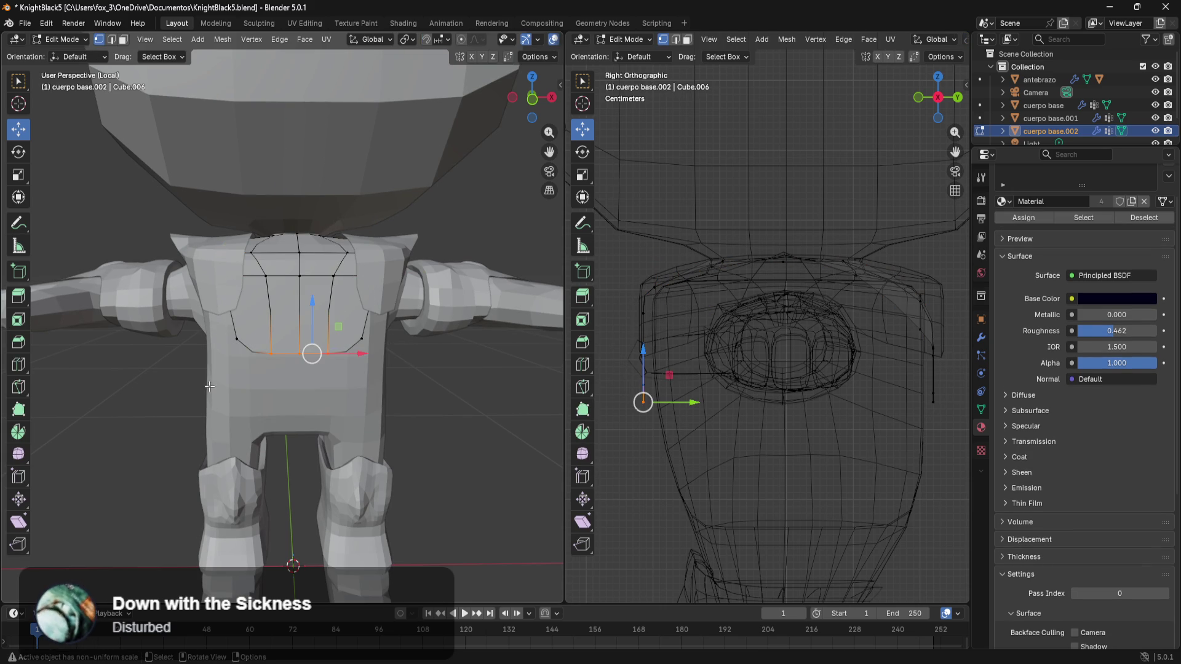
{"action": "left_click_drag", "start_coordinate": [437, 323], "coordinate": [378, 371], "text": "shift"}
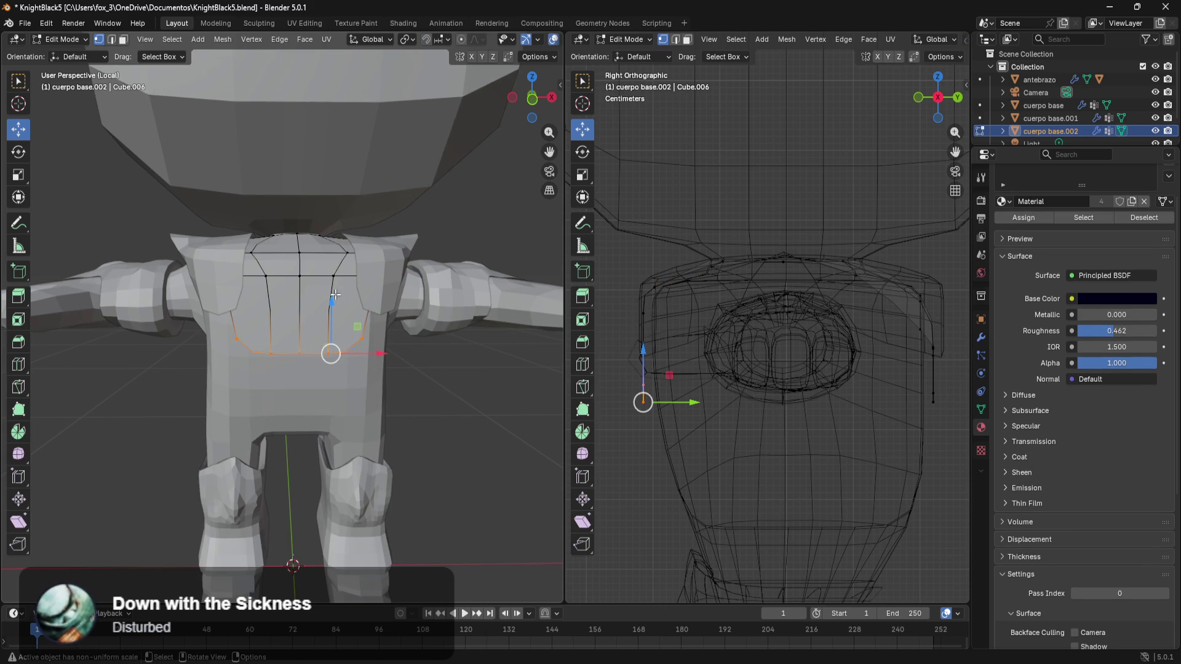
{"action": "mouse_move", "coordinate": [335, 295]}
{"action": "left_mouse_down"}
{"action": "mouse_move", "coordinate": [357, 385]}
{"action": "mouse_move", "coordinate": [434, 446]}
{"action": "left_mouse_up"}
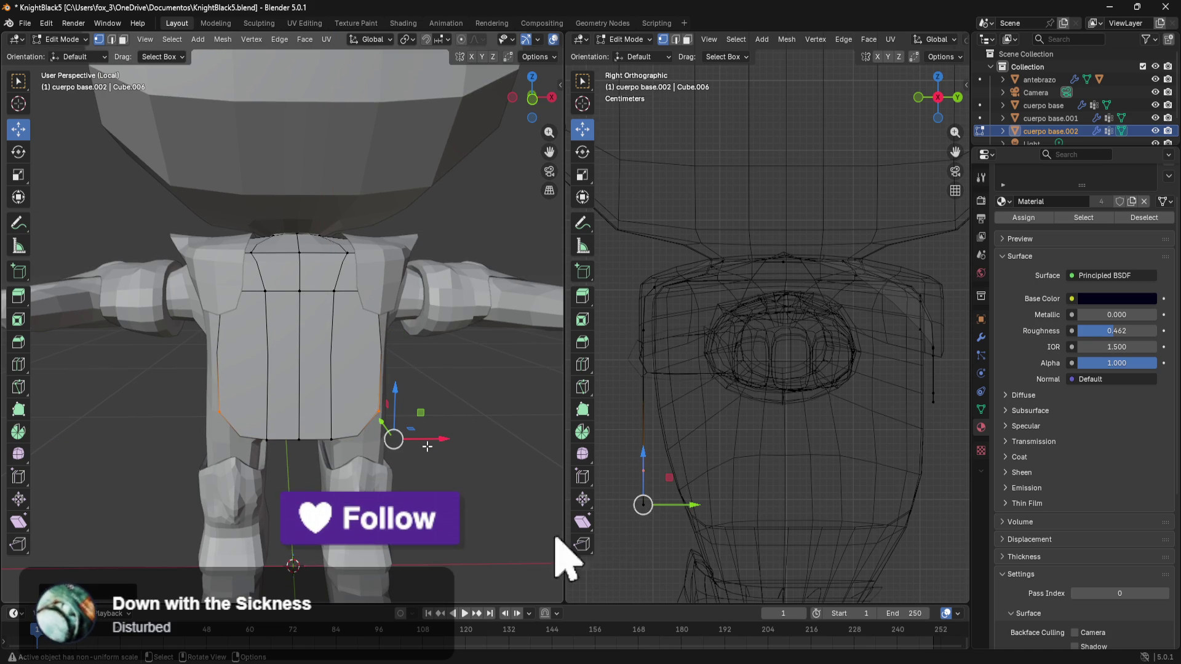
{"action": "key", "text": "ctrl+z"}
{"action": "key", "text": "z"}
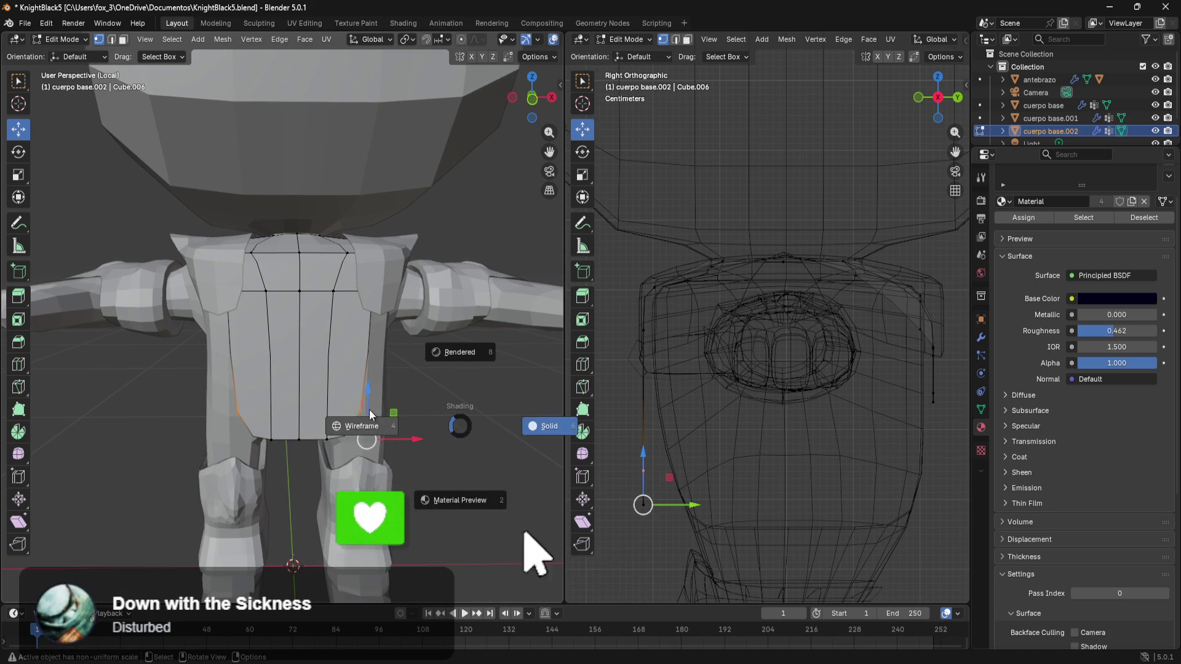
{"action": "left_click", "coordinate": [360, 359]}
- Shift the chest plate vertices over the torso sideways and slightly lower in front view
{"action": "middle_click_drag", "start_coordinate": [377, 352], "coordinate": [419, 321], "text": "alt"}
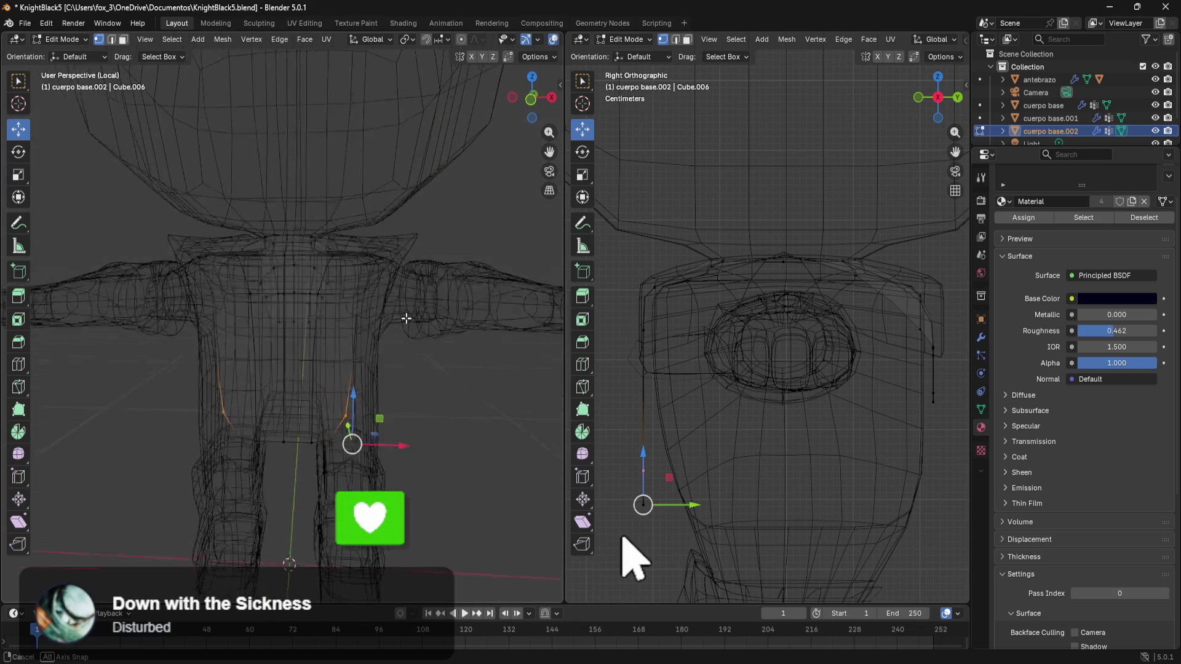
{"action": "scroll", "coordinate": [418, 323], "scroll_direction": "up", "scroll_amount": 1}
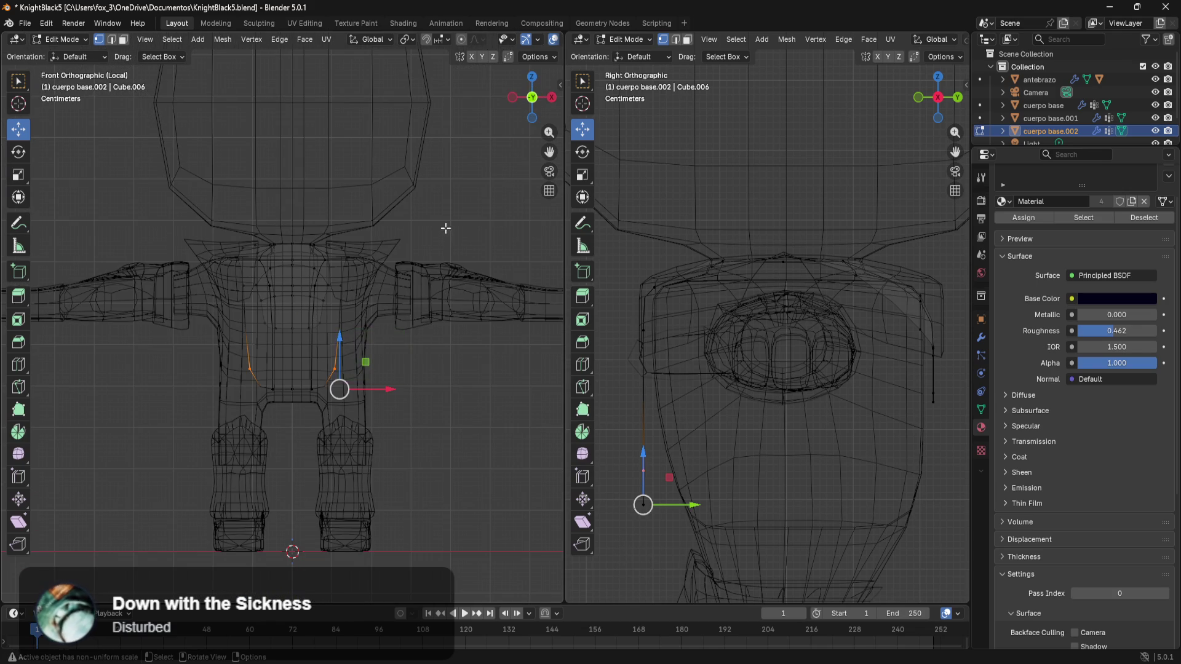
{"action": "left_click_drag", "start_coordinate": [442, 227], "coordinate": [394, 388], "text": "shift"}
{"action": "left_click_drag", "start_coordinate": [390, 283], "coordinate": [430, 297]}
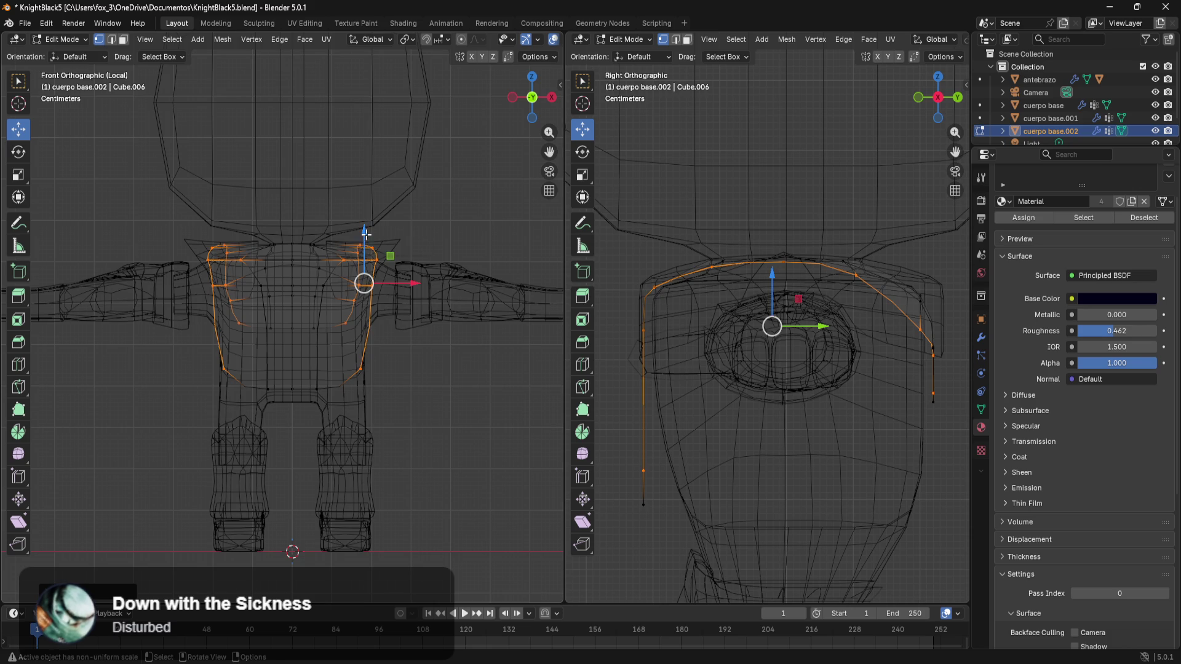
{"action": "left_click_drag", "start_coordinate": [365, 233], "coordinate": [374, 242]}
{"action": "left_click", "coordinate": [424, 400]}
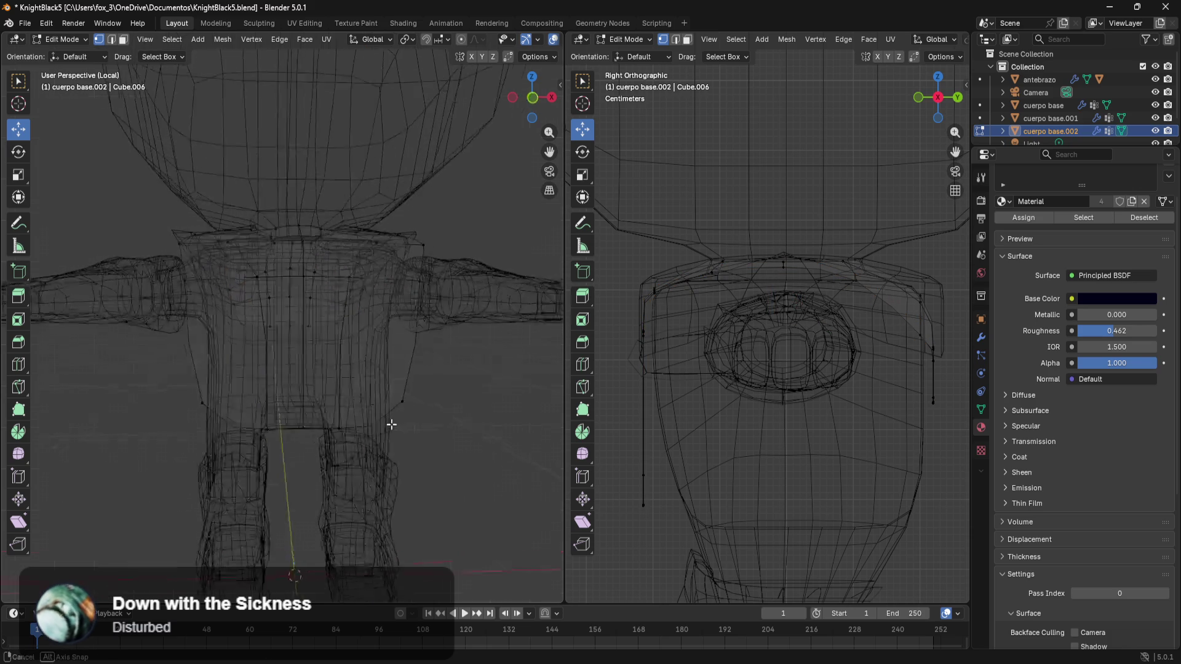
{"action": "mouse_move", "coordinate": [424, 400]}
{"action": "middle_mouse_down"}
{"action": "mouse_move", "coordinate": [472, 438]}
{"action": "mouse_move", "coordinate": [416, 406]}
{"action": "middle_mouse_up"}
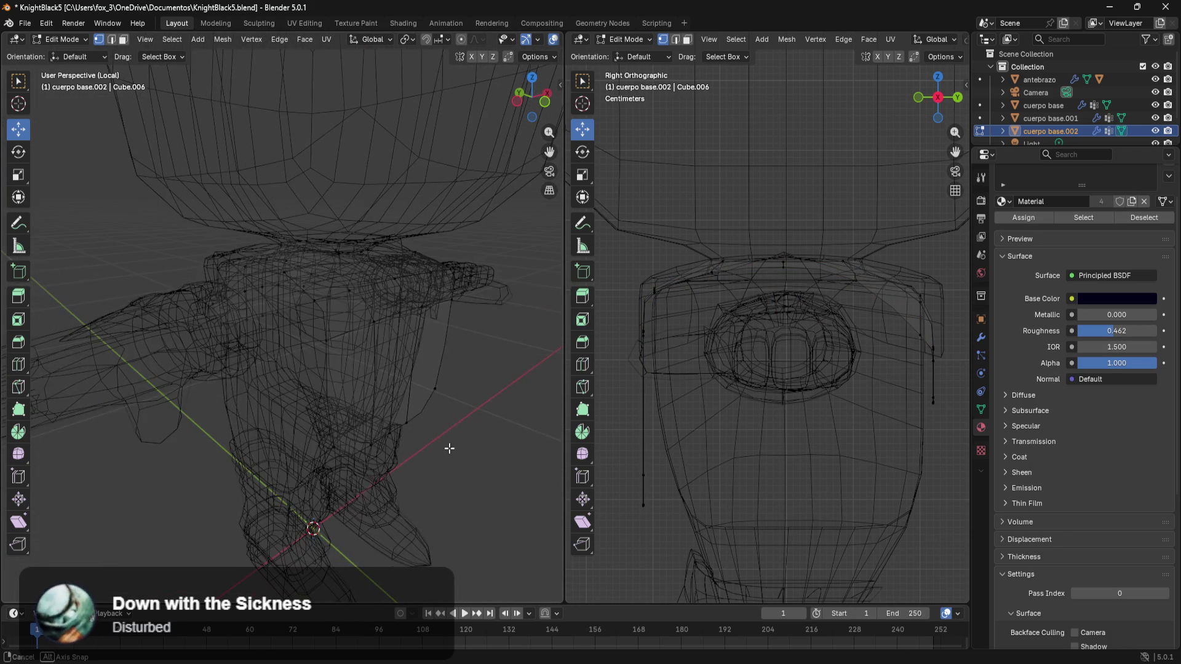
- Fill the chest plate's open edge loop with a face and widen it along X
{"action": "left_click", "coordinate": [340, 370], "text": "alt"}
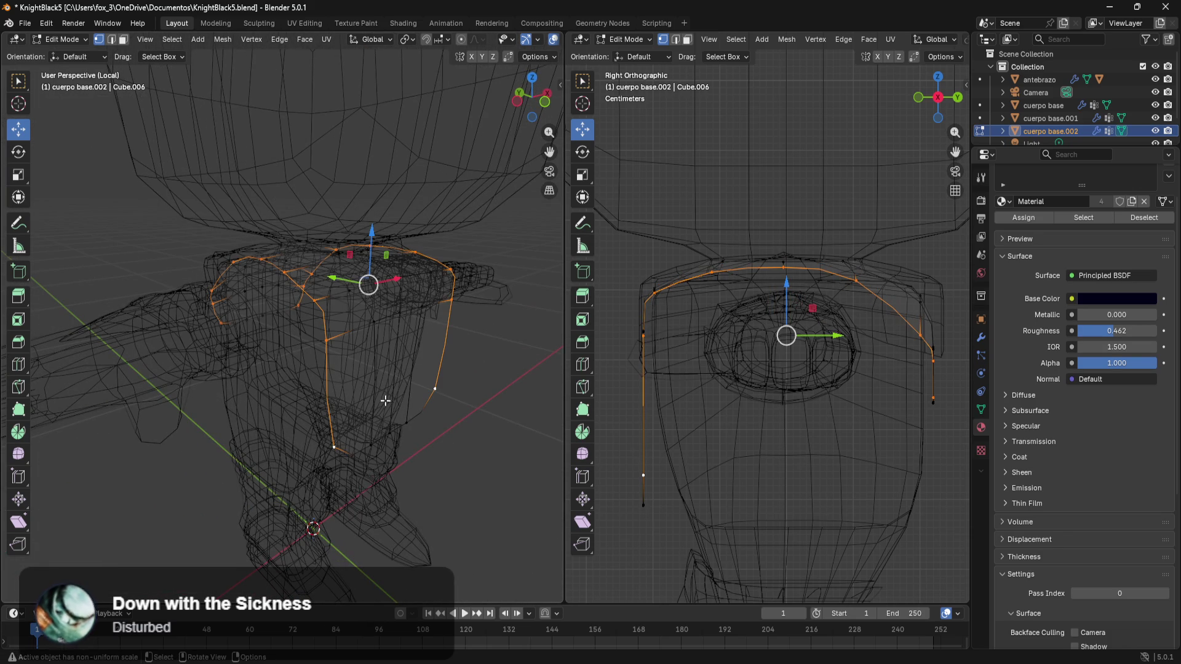
{"action": "middle_click_drag", "start_coordinate": [385, 399], "coordinate": [459, 336]}
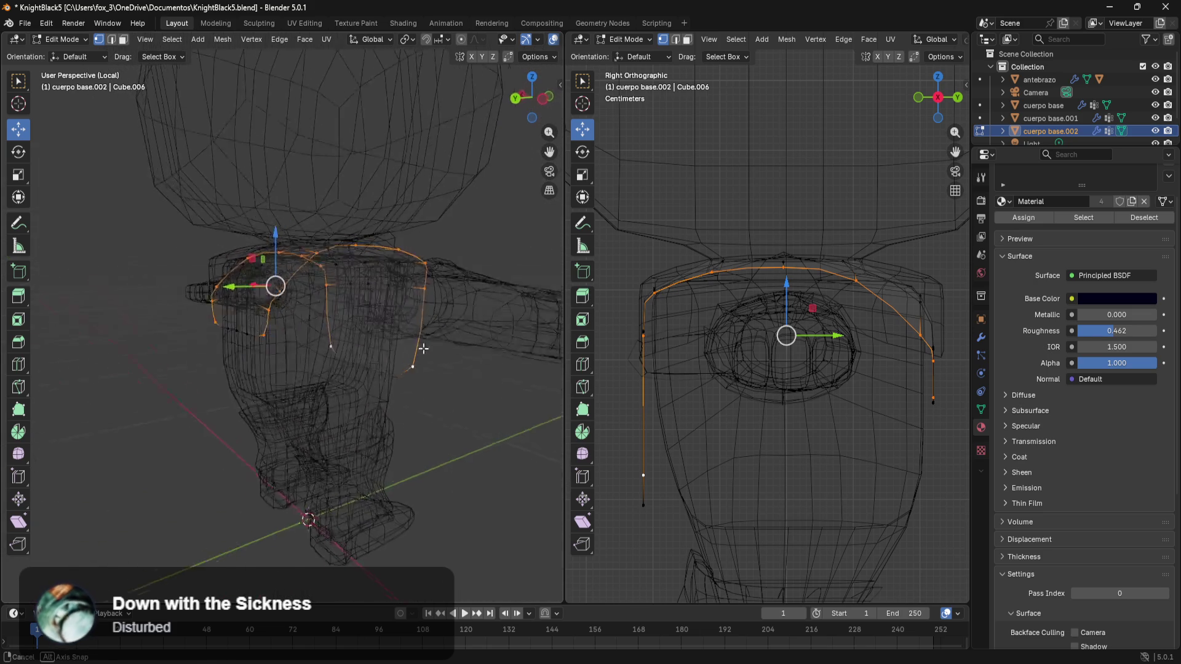
{"action": "key", "text": "f"}
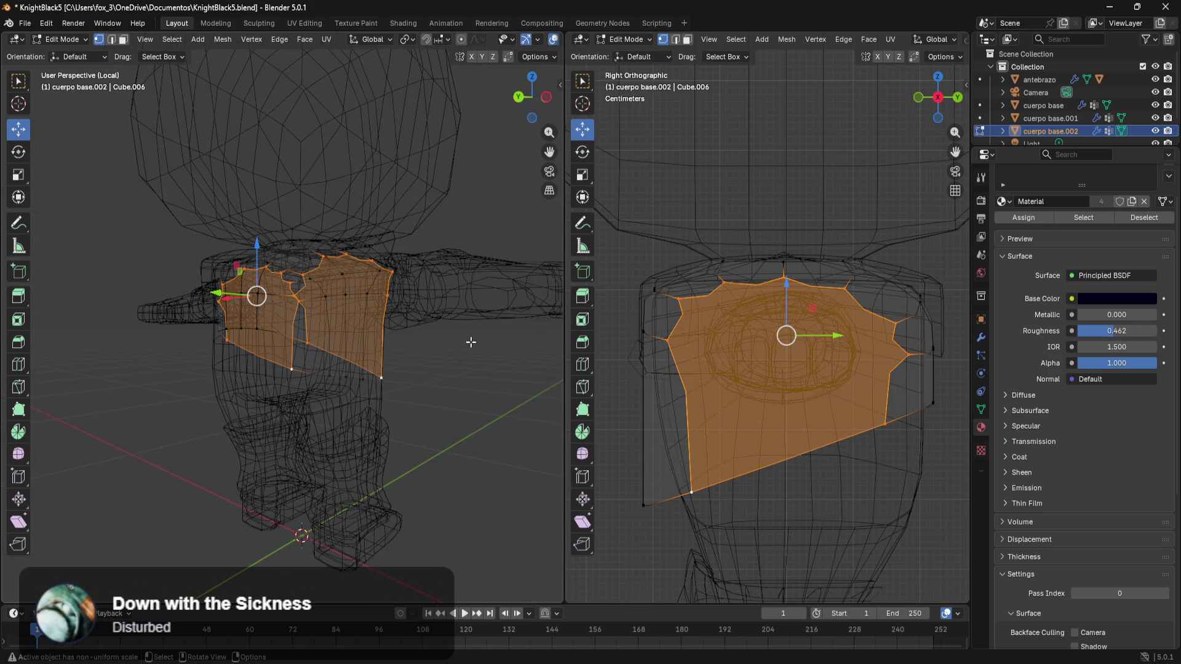
{"action": "mouse_move", "coordinate": [447, 358]}
{"action": "middle_mouse_down"}
{"action": "mouse_move", "coordinate": [249, 386]}
{"action": "mouse_move", "coordinate": [334, 329]}
{"action": "middle_mouse_up"}
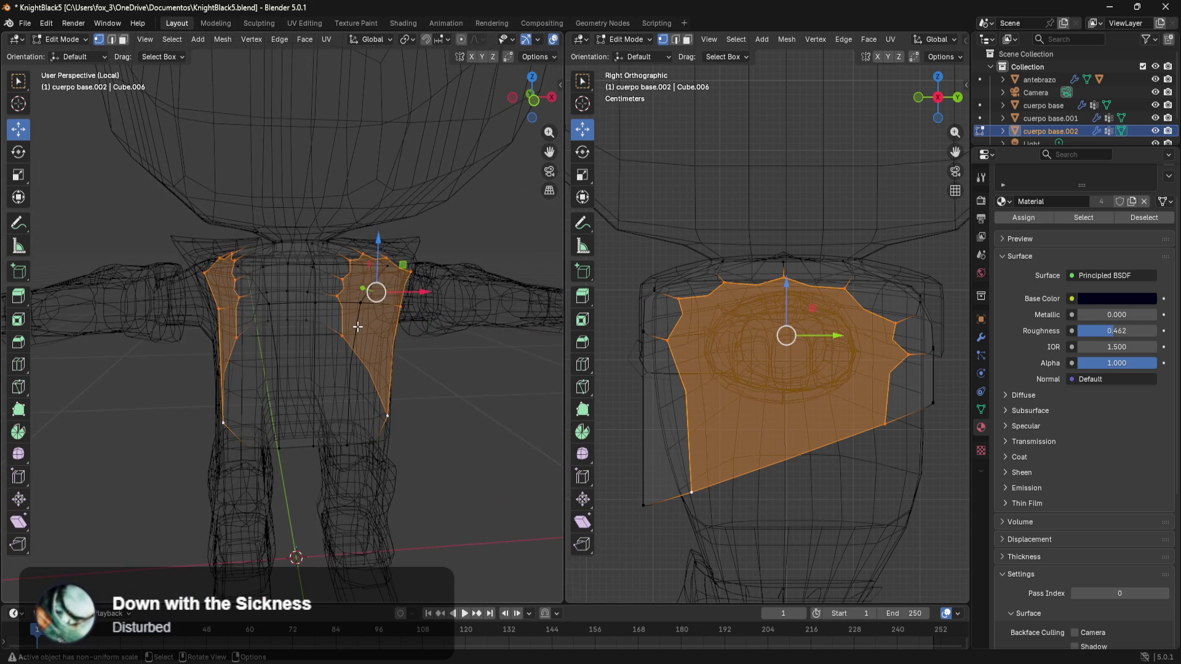
{"action": "key", "text": "s"}
{"action": "key", "text": "x"}
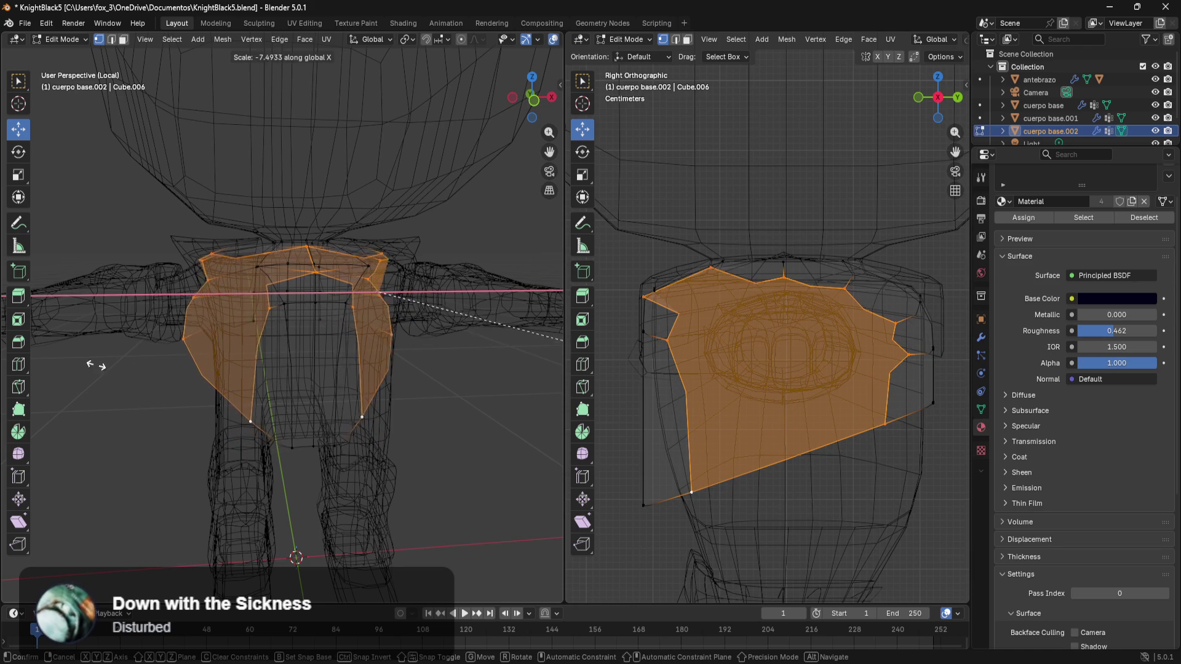
{"action": "left_click", "coordinate": [236, 380]}
- Return the viewport to solid shading and view the knight from behind
{"action": "middle_click_drag", "start_coordinate": [104, 391], "coordinate": [350, 388]}
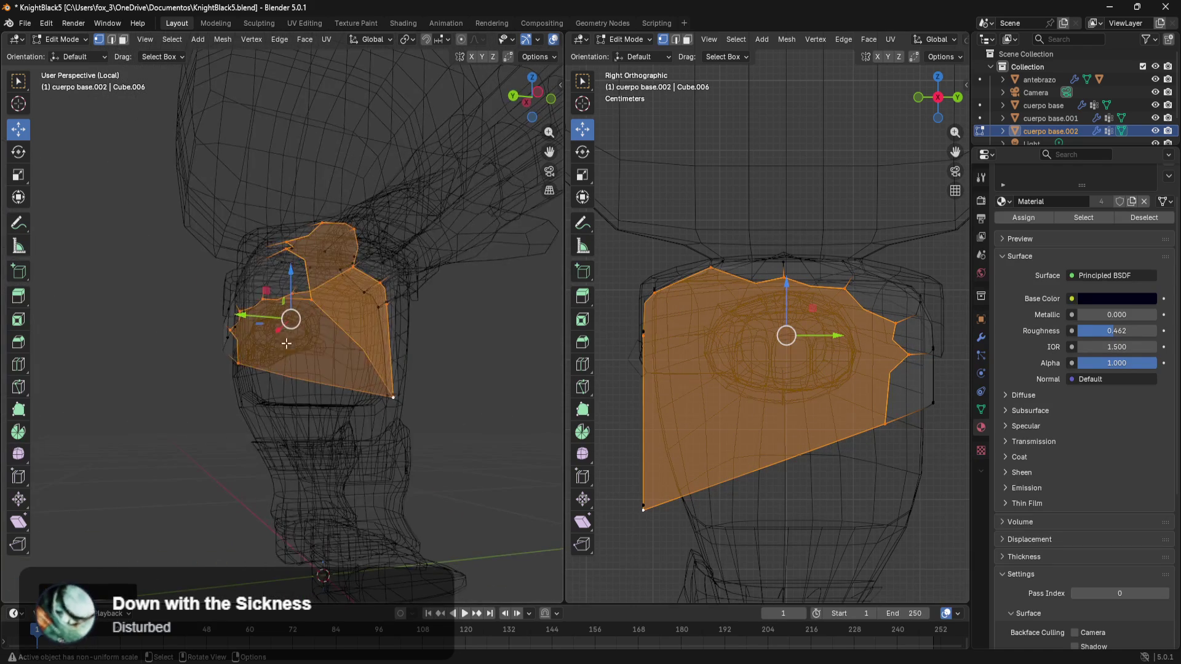
{"action": "key", "text": "z"}
{"action": "left_click", "coordinate": [406, 375]}
{"action": "middle_click_drag", "start_coordinate": [450, 379], "coordinate": [231, 388]}
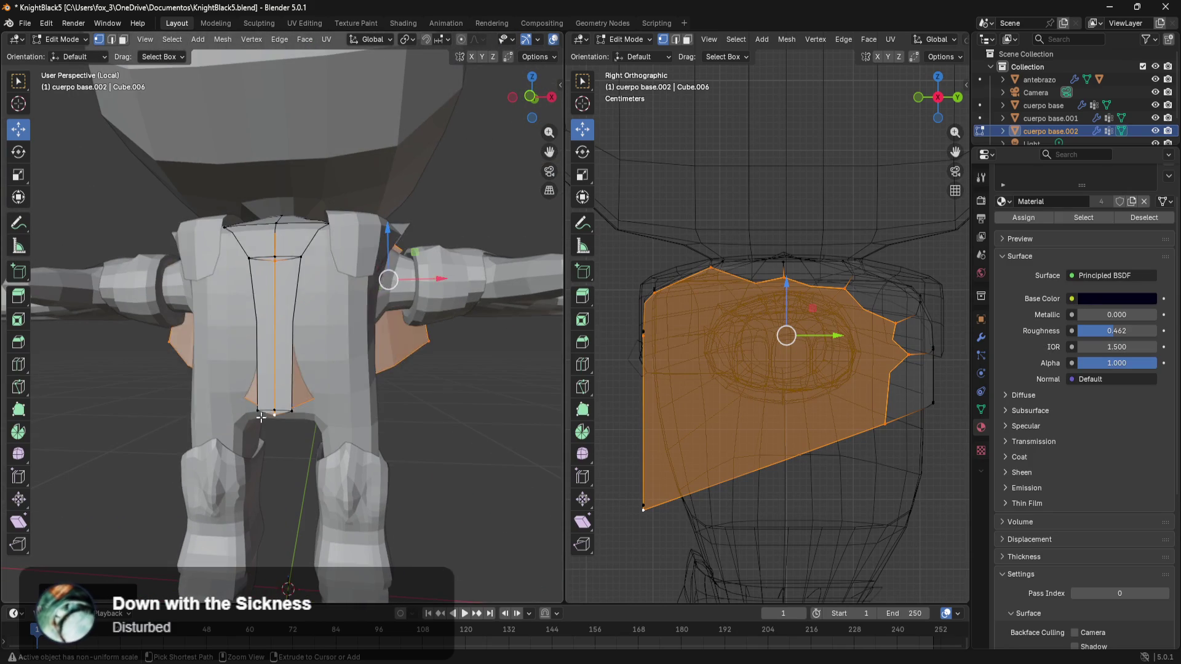
- Box-select edges across the chest plate top, try lowering and moving them, then undo
{"action": "left_click", "coordinate": [193, 413], "text": "alt"}
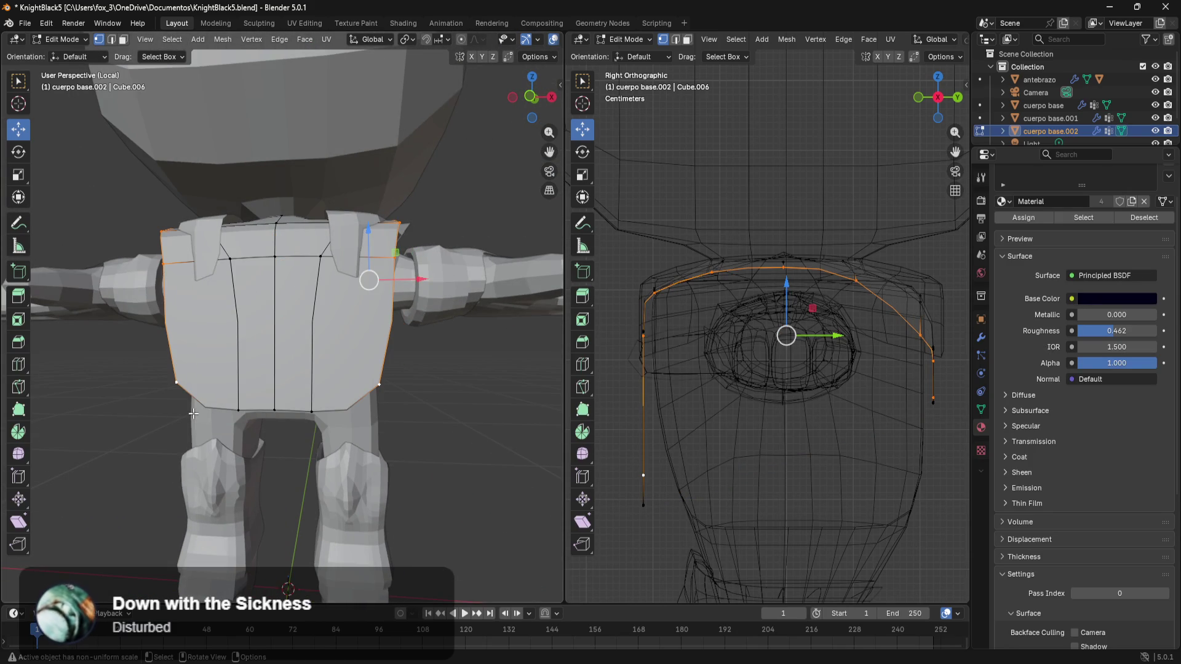
{"action": "left_click", "coordinate": [99, 334]}
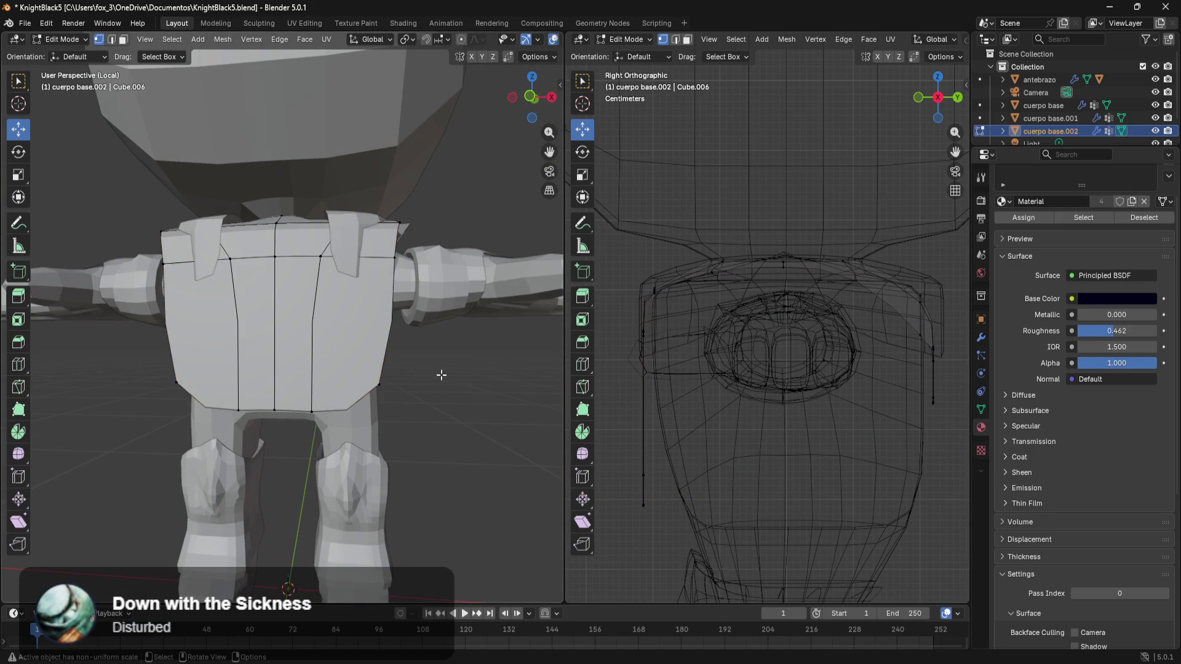
{"action": "mouse_move", "coordinate": [99, 332]}
{"action": "middle_mouse_down"}
{"action": "mouse_move", "coordinate": [328, 353]}
{"action": "mouse_move", "coordinate": [330, 315]}
{"action": "middle_mouse_up"}
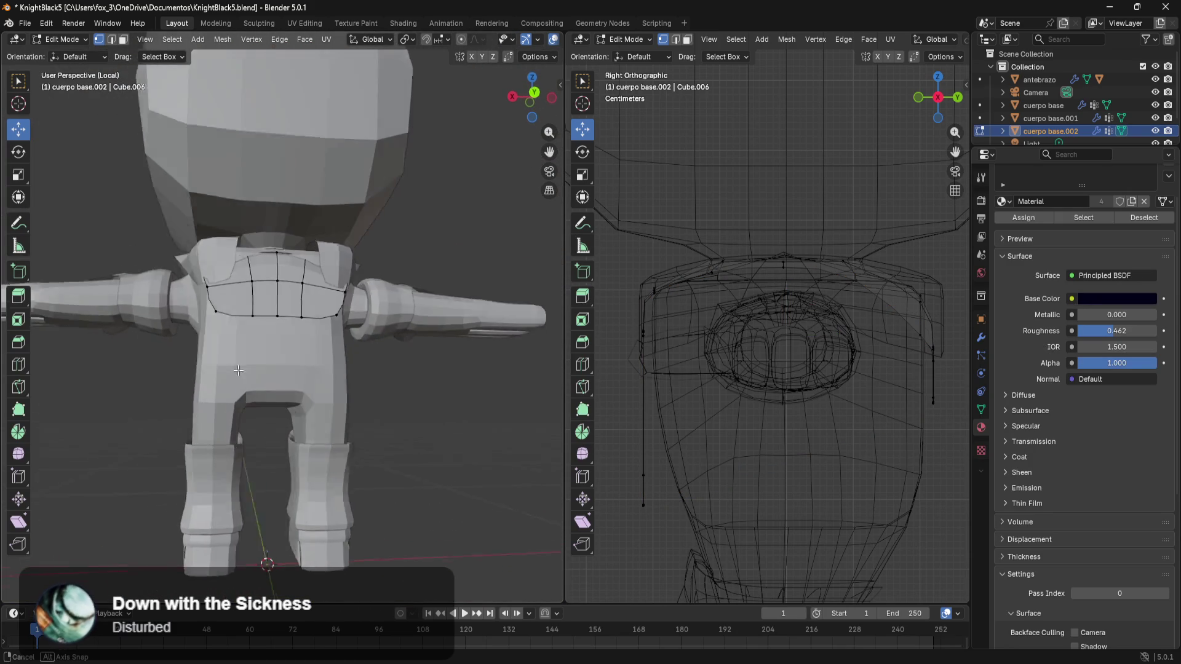
{"action": "key", "text": "b"}
{"action": "left_click_drag", "start_coordinate": [201, 363], "coordinate": [200, 368]}
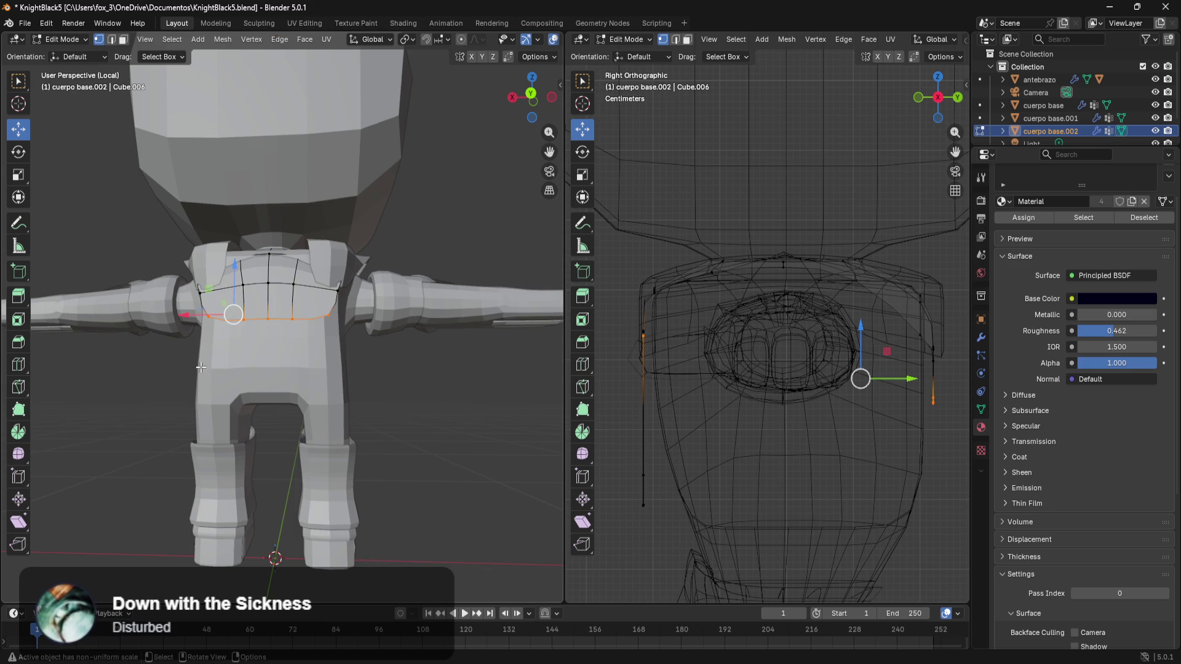
{"action": "left_click_drag", "start_coordinate": [237, 274], "coordinate": [238, 369]}
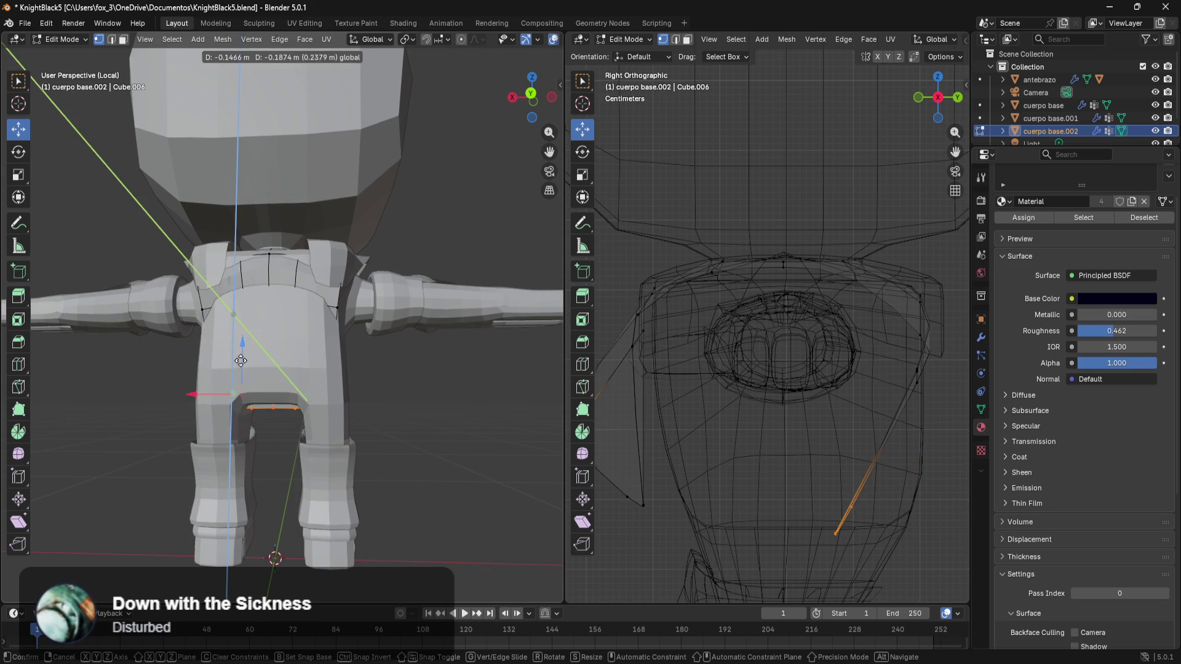
{"action": "right_click", "coordinate": [246, 365]}
{"action": "key", "text": "Escape"}
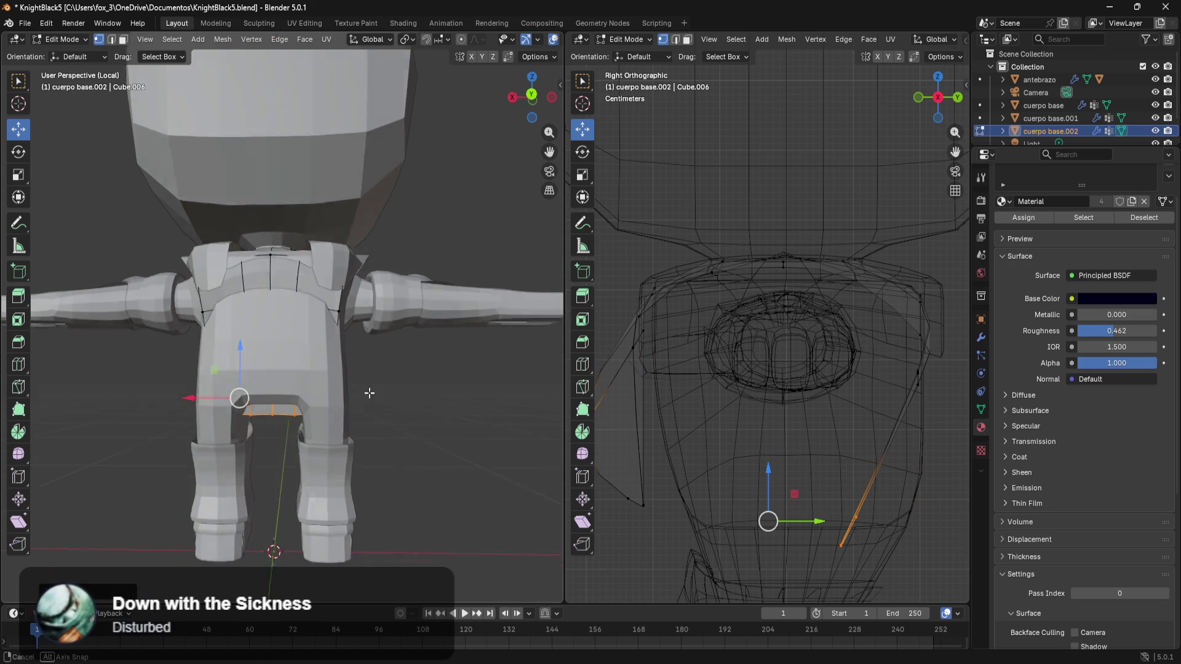
{"action": "middle_click_drag", "start_coordinate": [354, 378], "coordinate": [304, 414]}
{"action": "left_click_drag", "start_coordinate": [247, 409], "coordinate": [319, 421]}
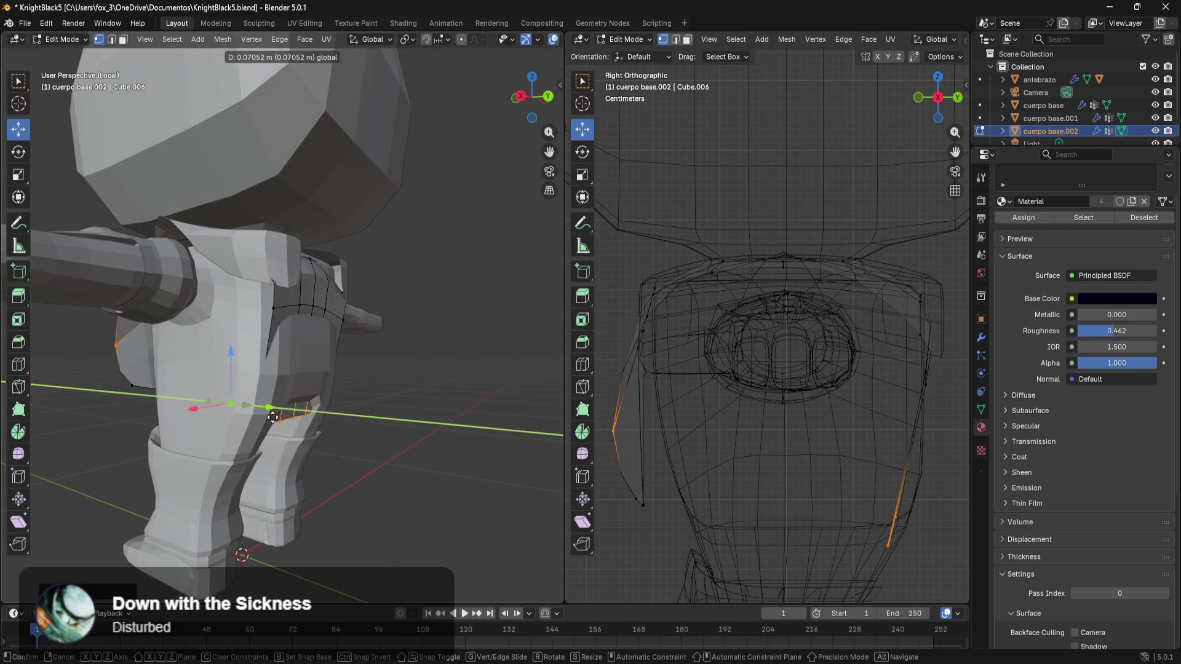
{"action": "left_click", "coordinate": [319, 420]}
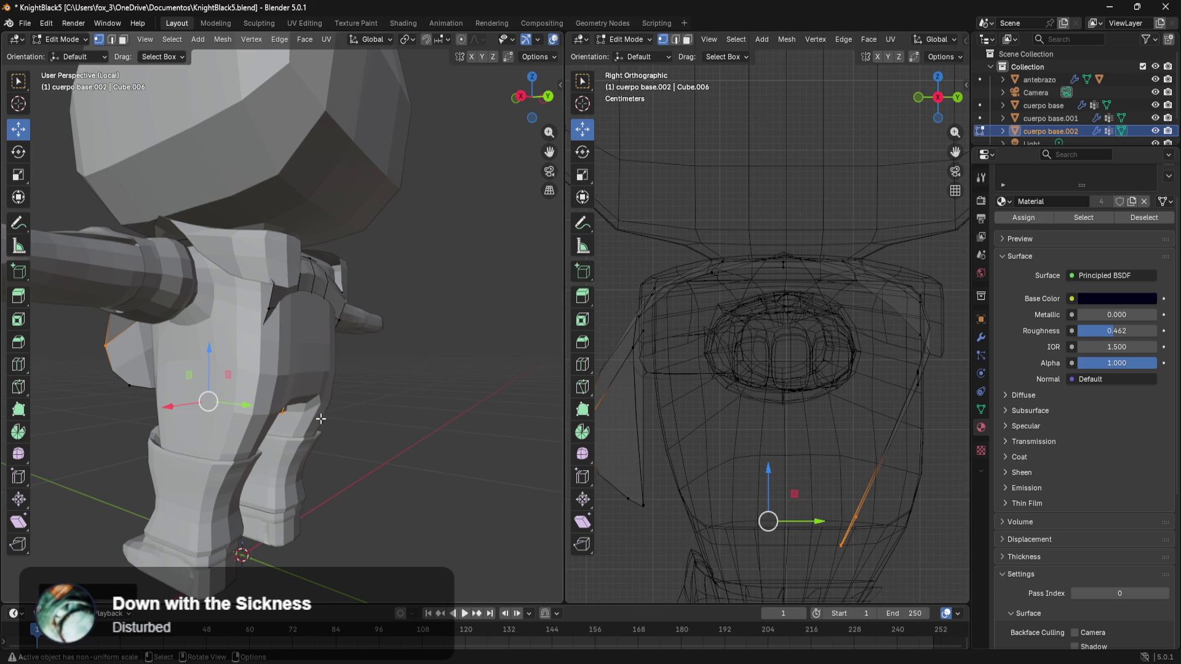
{"action": "key", "text": "ctrl+z"}
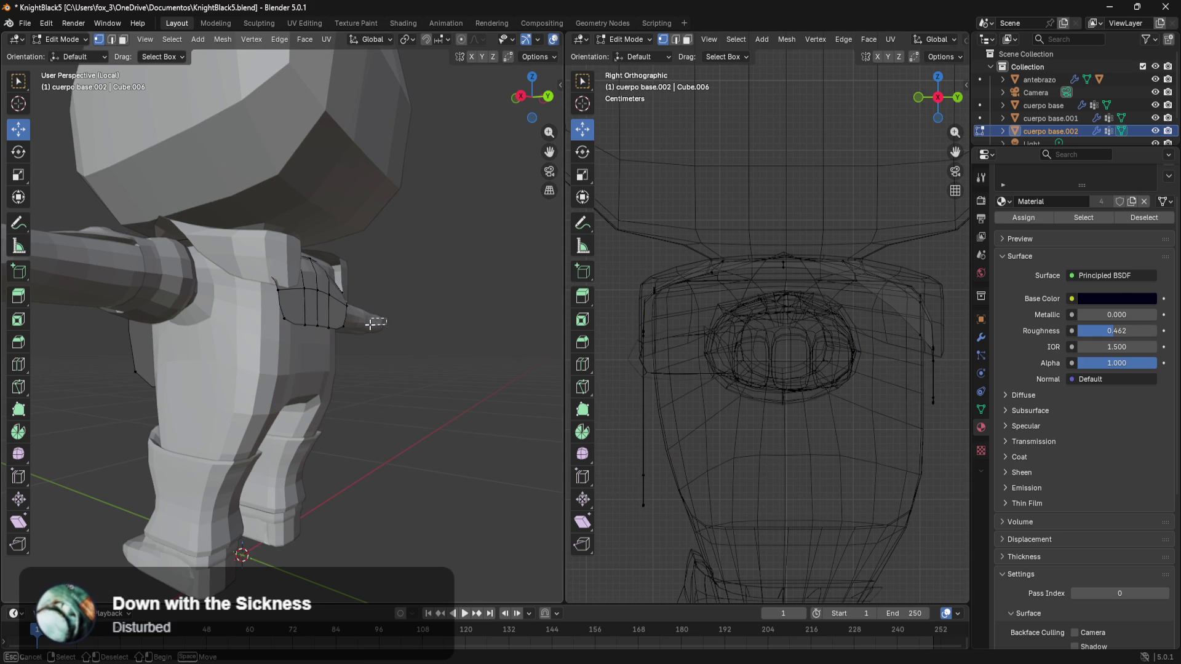
- Pull the chest plate's side vertices about 0.2 m lower down the torso
{"action": "left_click", "coordinate": [314, 326]}
{"action": "left_click_drag", "start_coordinate": [303, 295], "coordinate": [305, 401]}
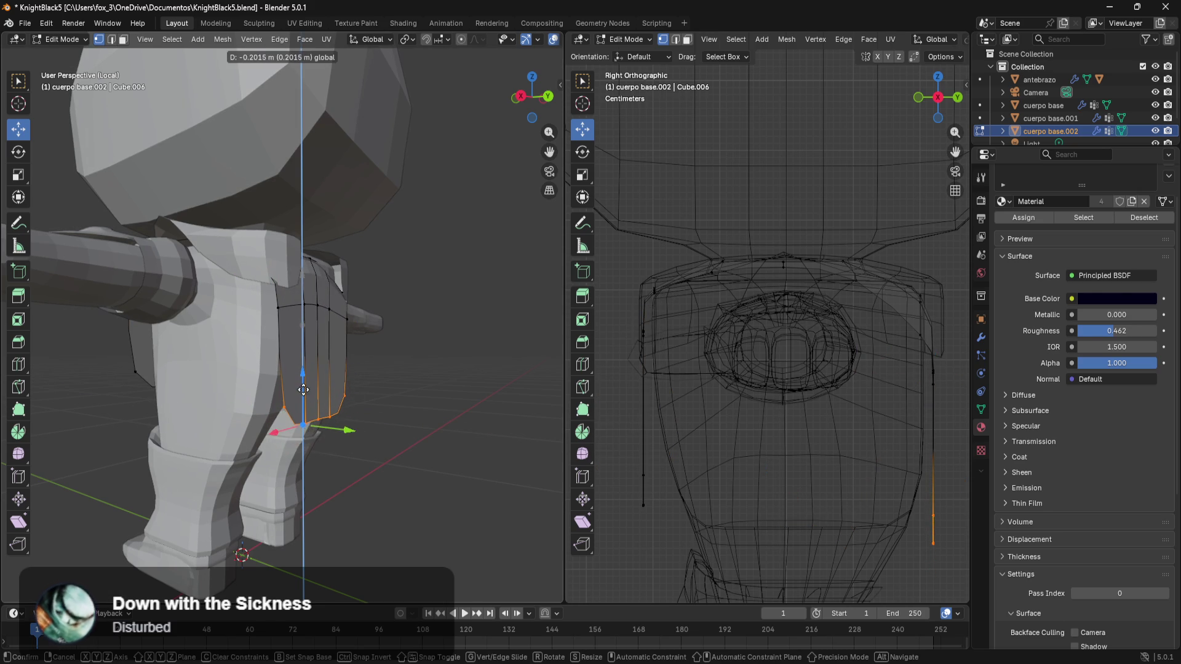
{"action": "right_click", "coordinate": [218, 346]}
{"action": "left_click", "coordinate": [387, 390]}
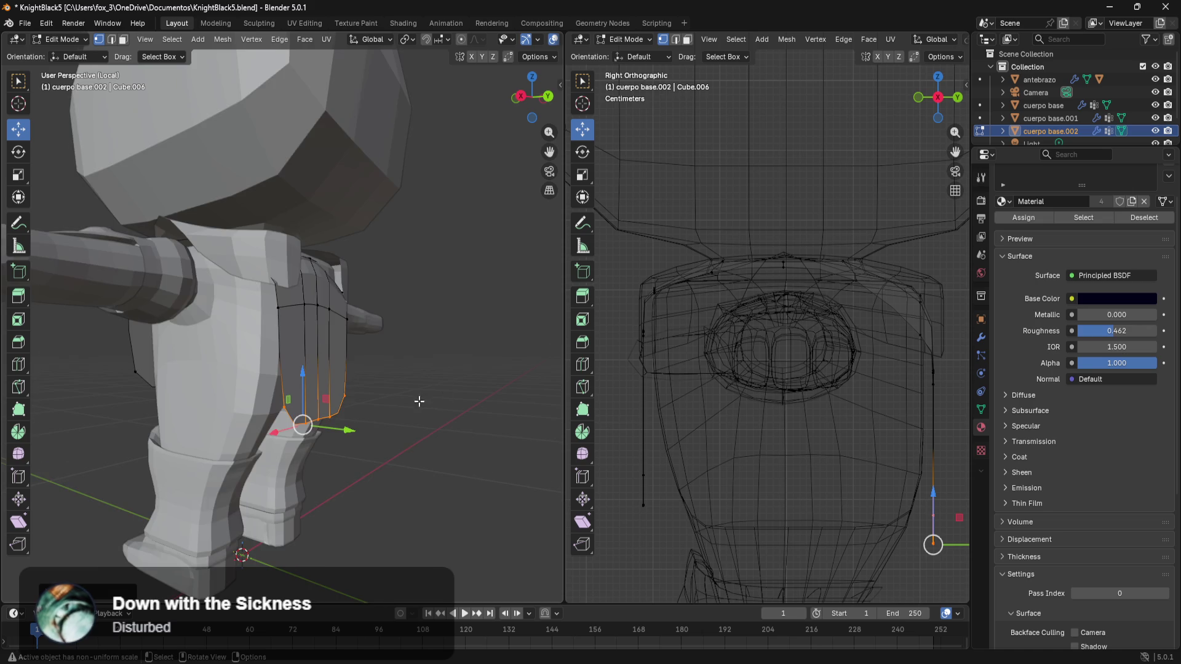
{"action": "middle_click_drag", "start_coordinate": [420, 401], "coordinate": [469, 410]}
{"action": "middle_click_drag", "start_coordinate": [395, 427], "coordinate": [480, 424]}
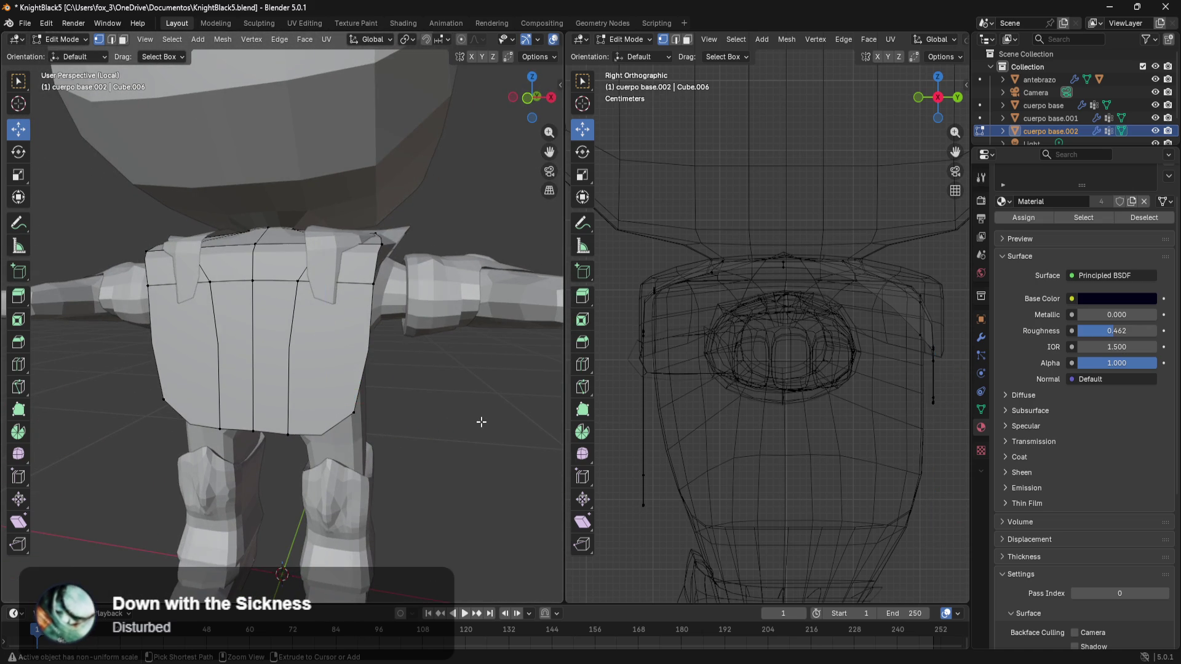
- Lower the plate's opposite side edge vertex about 0.15 m to match the first side
{"action": "key", "text": "ctrl+z"}
{"action": "key", "text": "ctrl+z"}
{"action": "key", "text": "ctrl+z"}
{"action": "key", "text": "ctrl+z"}
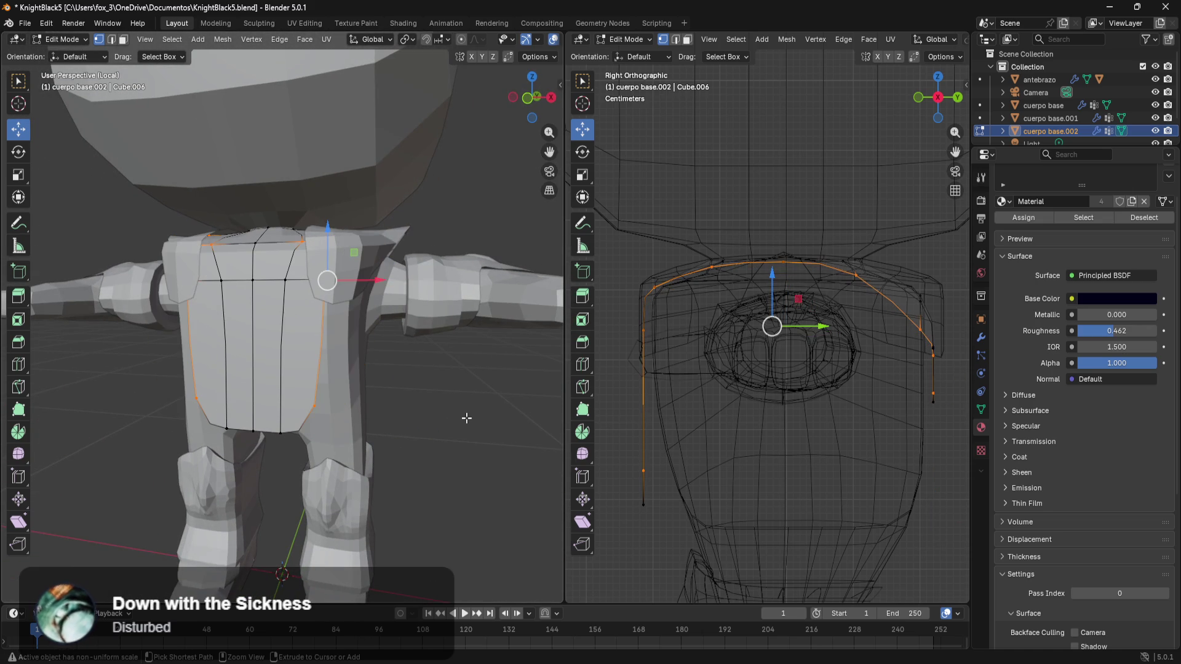
{"action": "middle_click_drag", "start_coordinate": [468, 418], "coordinate": [263, 387]}
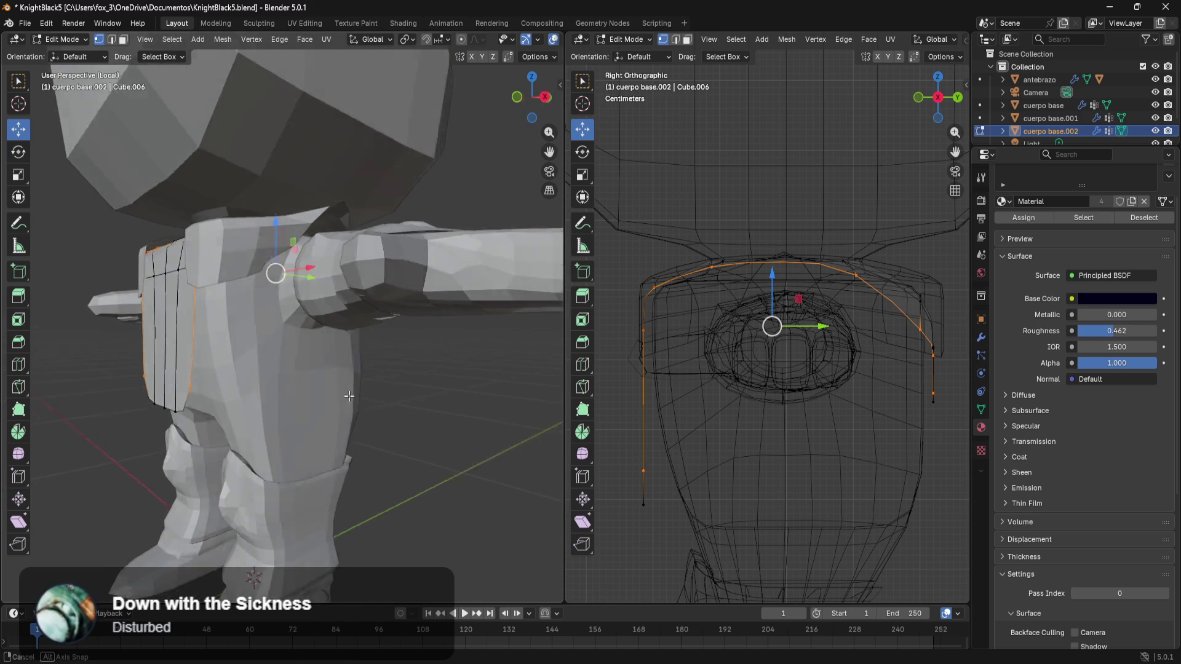
{"action": "scroll", "coordinate": [262, 386], "scroll_direction": "down", "scroll_amount": 4}
{"action": "scroll", "coordinate": [268, 386], "scroll_direction": "up", "scroll_amount": 4}
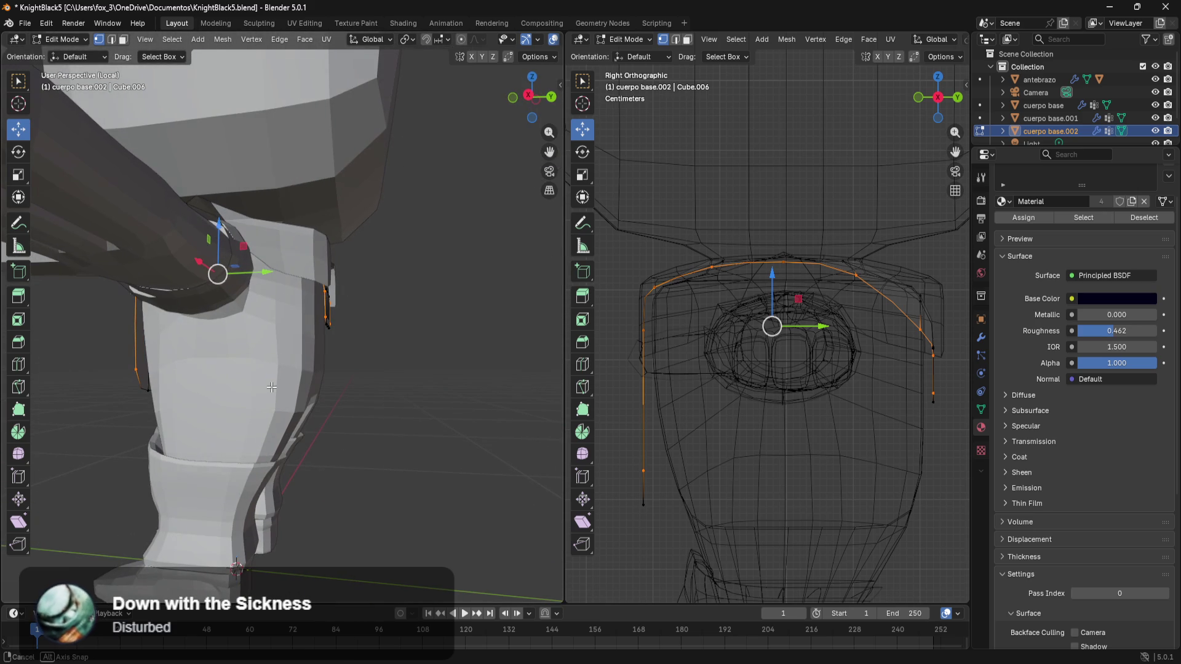
{"action": "left_click", "coordinate": [915, 462]}
{"action": "middle_click_drag", "start_coordinate": [784, 424], "coordinate": [747, 321]}
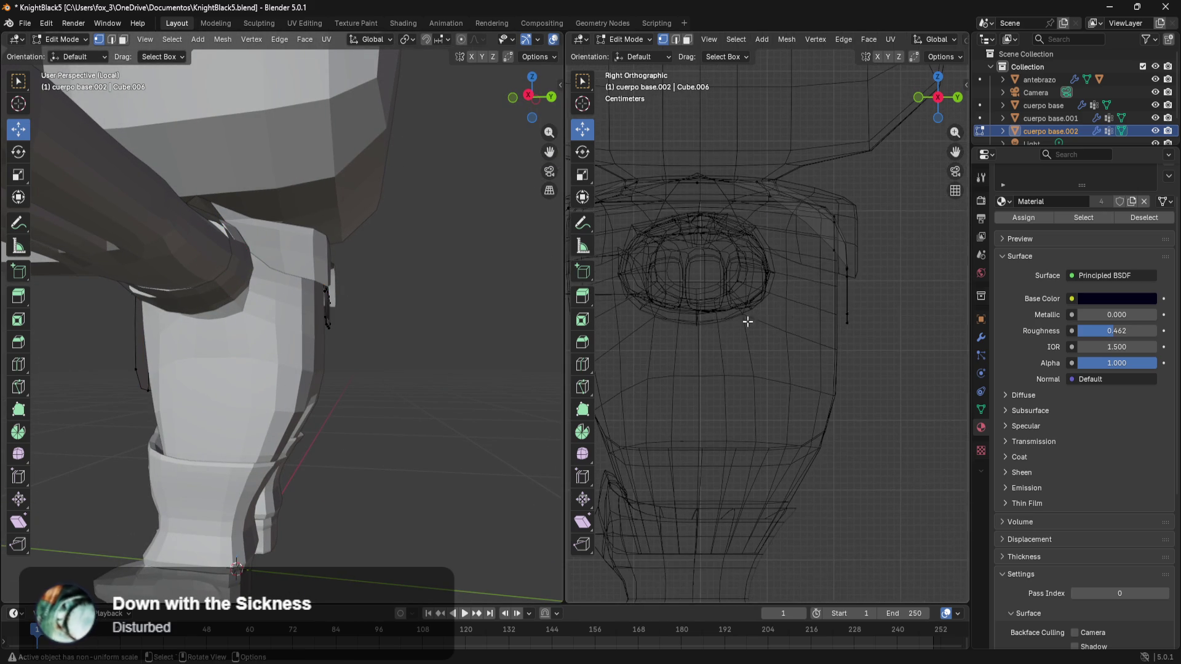
{"action": "left_click", "coordinate": [885, 313]}
{"action": "scroll", "coordinate": [830, 314], "scroll_direction": "up", "scroll_amount": 3}
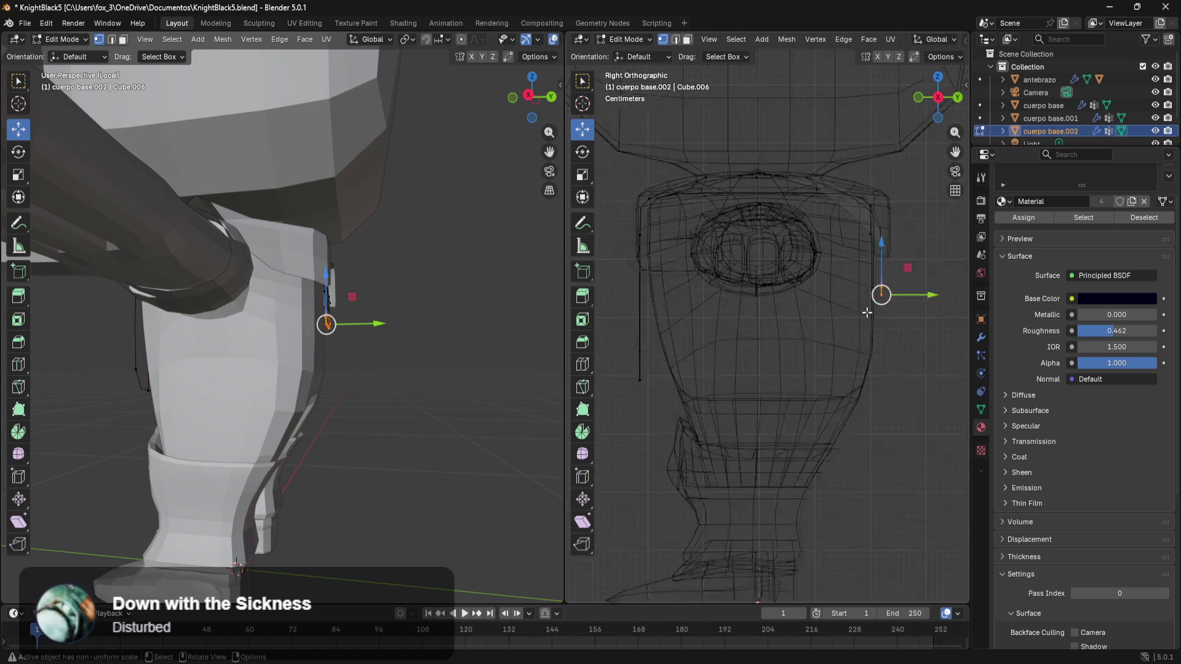
{"action": "scroll", "coordinate": [868, 312], "scroll_direction": "down", "scroll_amount": 2}
{"action": "left_click_drag", "start_coordinate": [847, 251], "coordinate": [854, 320]}
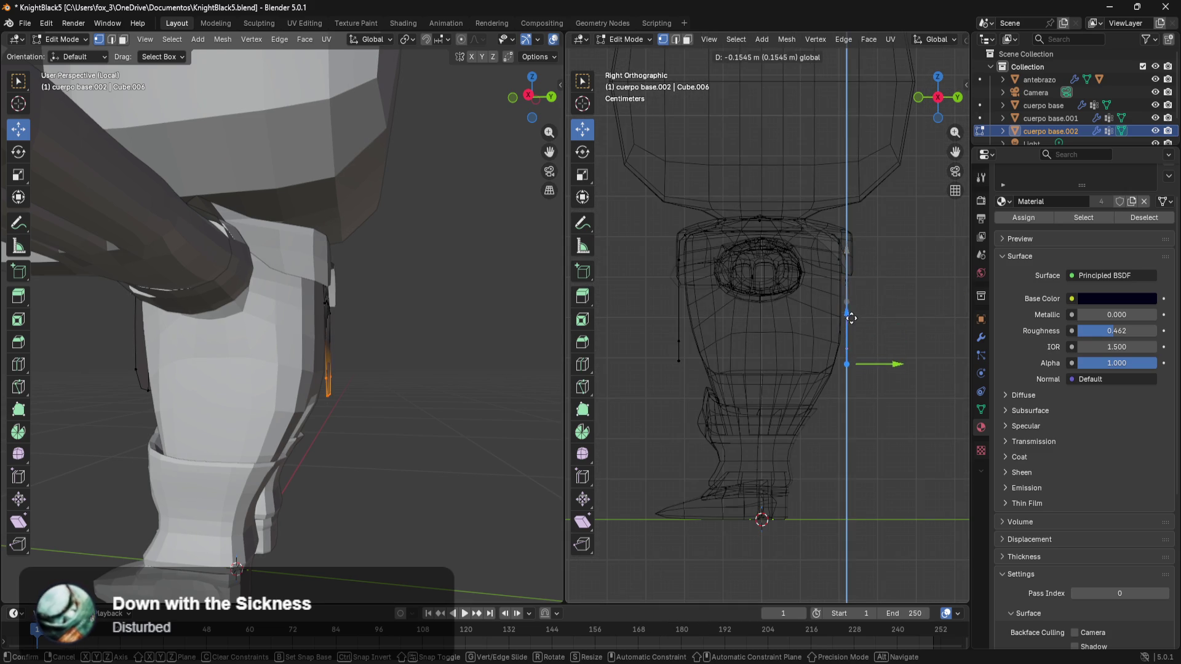
{"action": "left_click", "coordinate": [855, 318]}
{"action": "left_click", "coordinate": [883, 432]}
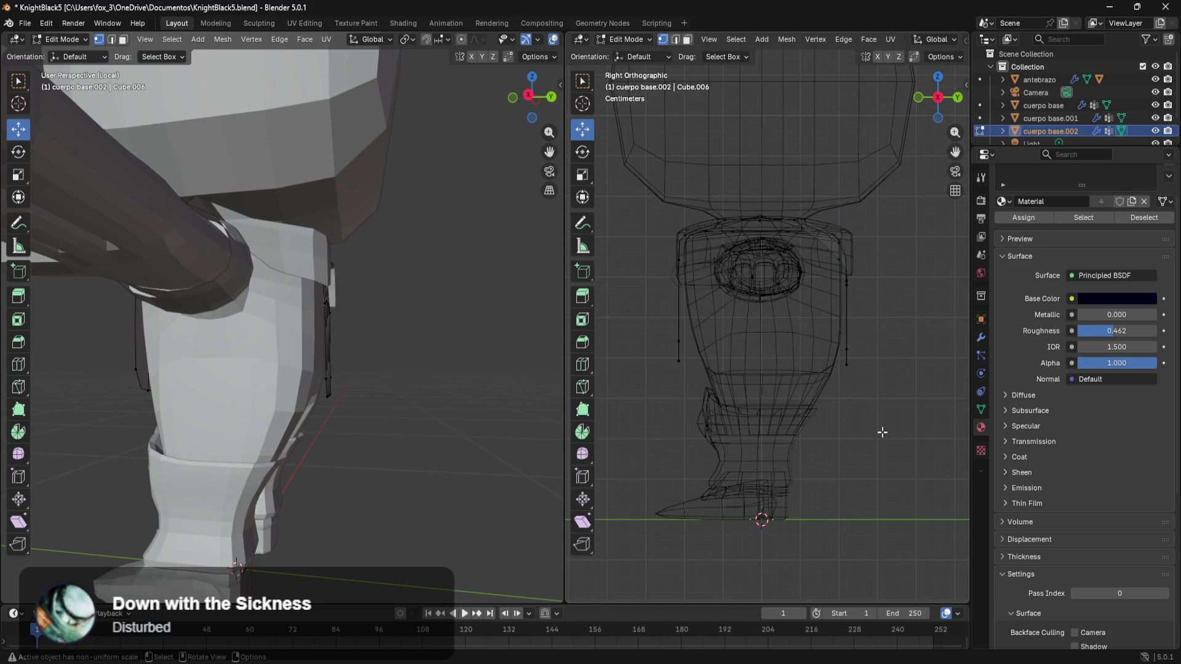
{"action": "mouse_move", "coordinate": [371, 430]}
{"action": "middle_mouse_down"}
{"action": "mouse_move", "coordinate": [475, 436]}
{"action": "mouse_move", "coordinate": [429, 456]}
{"action": "middle_mouse_up"}
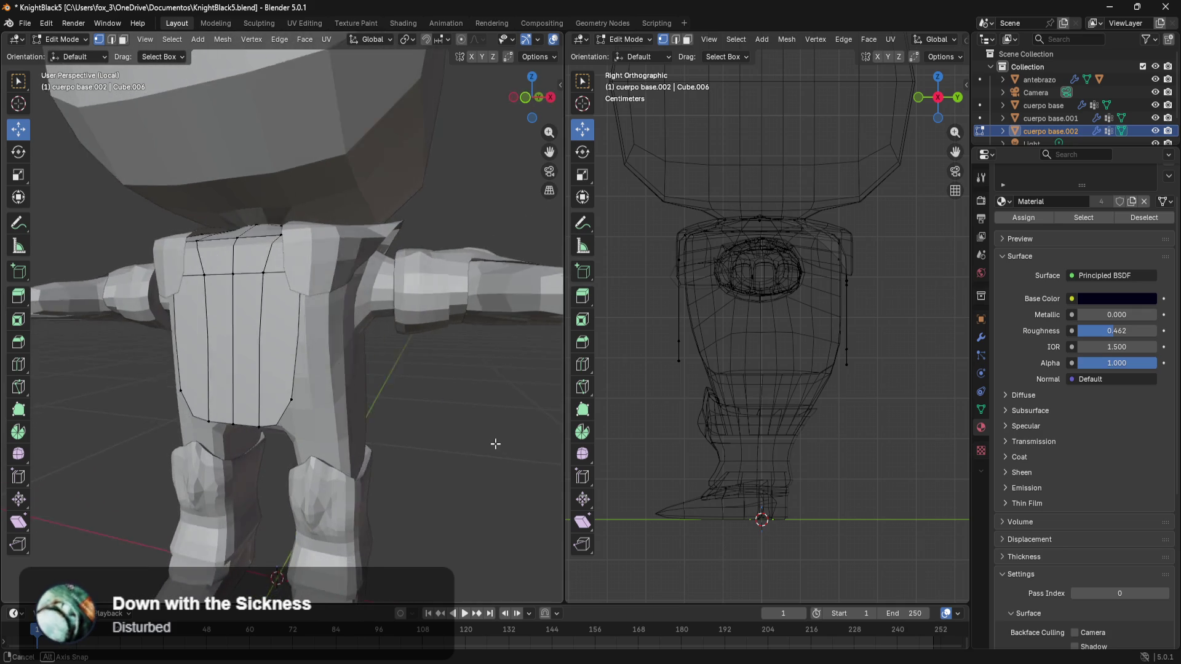
- Add a horizontal loop cut across the chest plate and push it outward and slightly up
{"action": "key", "text": "ctrl+r"}
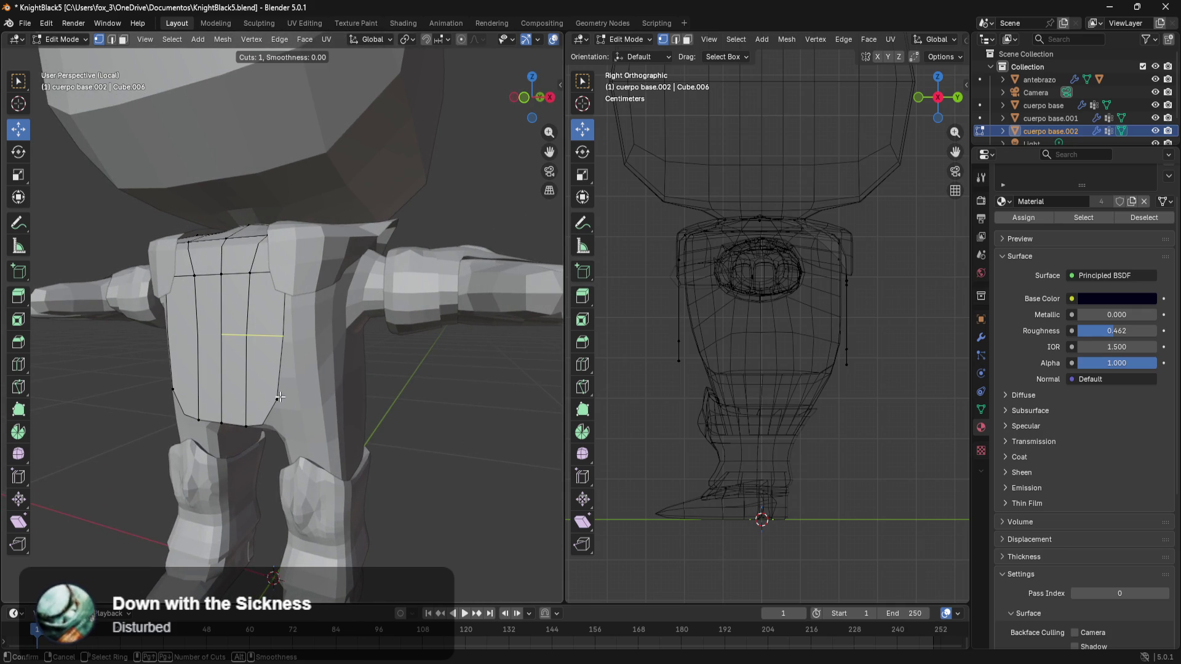
{"action": "left_click_drag", "start_coordinate": [234, 338], "coordinate": [244, 298]}
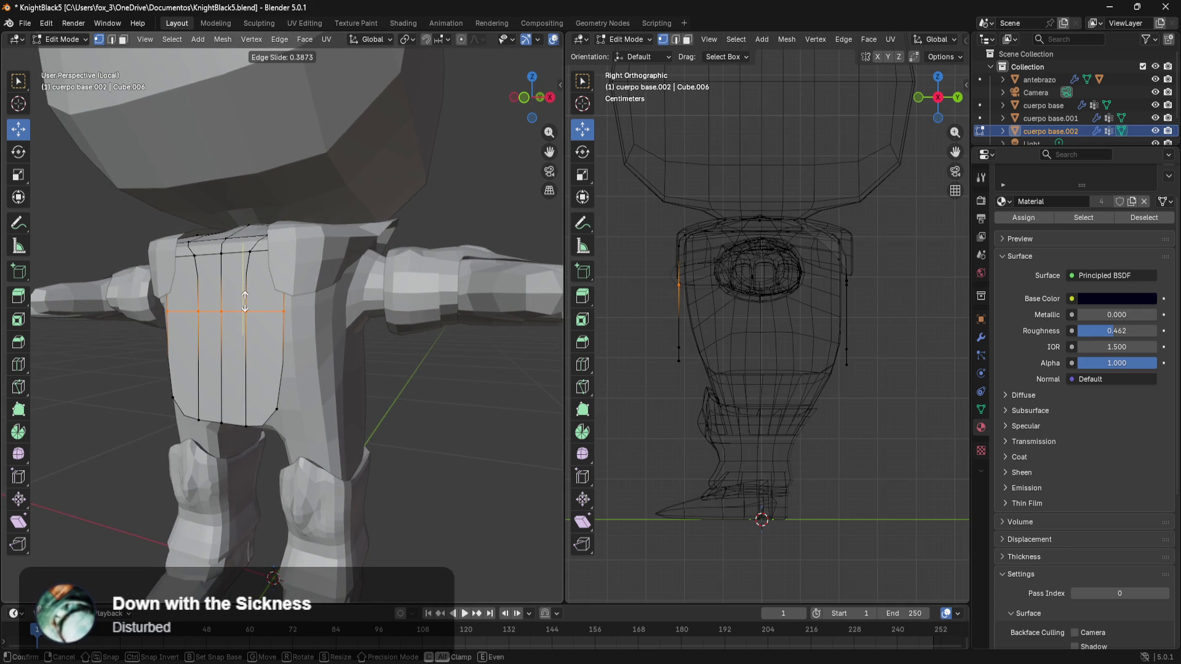
{"action": "left_click", "coordinate": [245, 300]}
{"action": "middle_click_drag", "start_coordinate": [248, 305], "coordinate": [210, 388]}
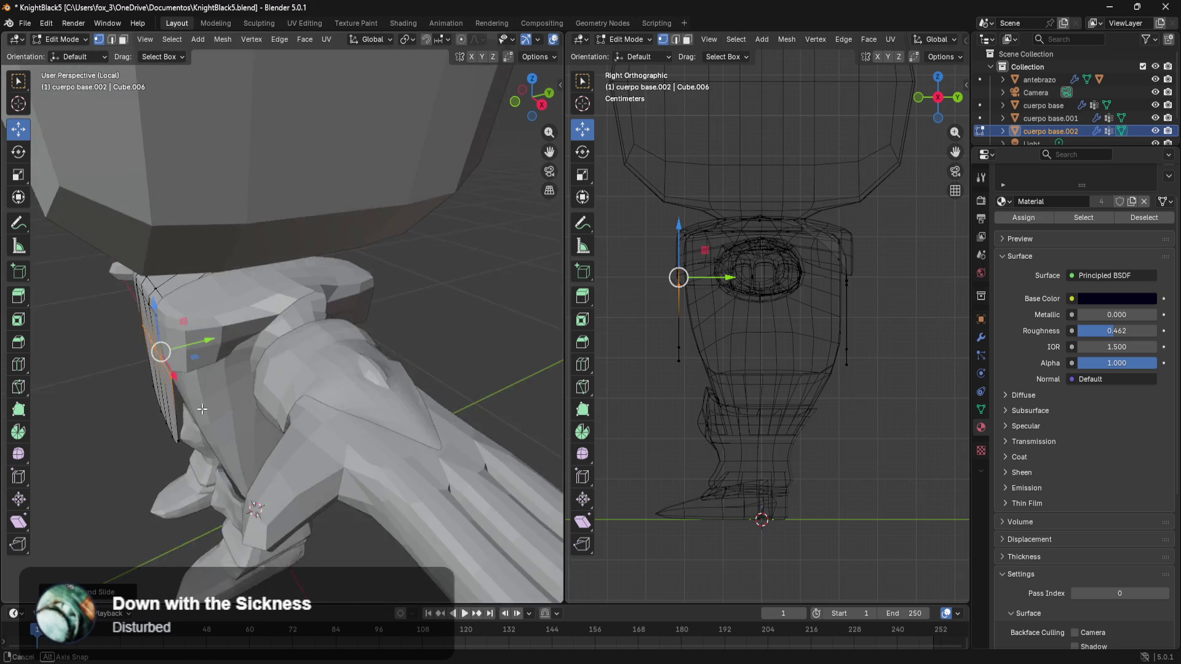
{"action": "left_click_drag", "start_coordinate": [210, 334], "coordinate": [221, 333]}
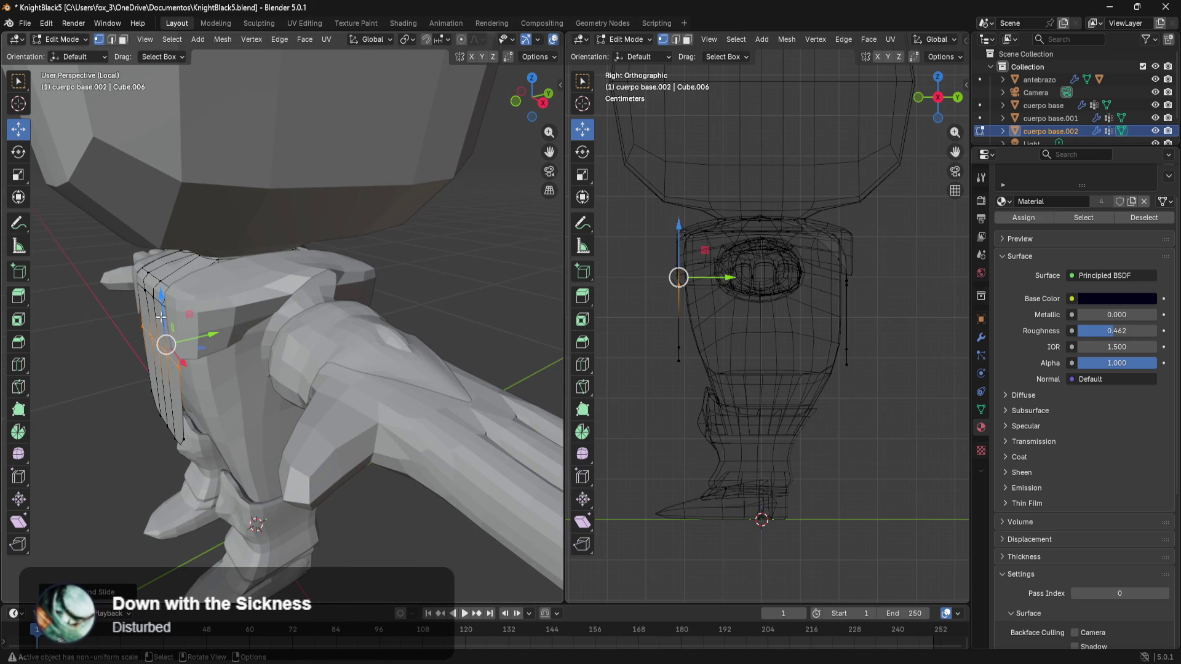
{"action": "left_click_drag", "start_coordinate": [161, 305], "coordinate": [175, 269]}
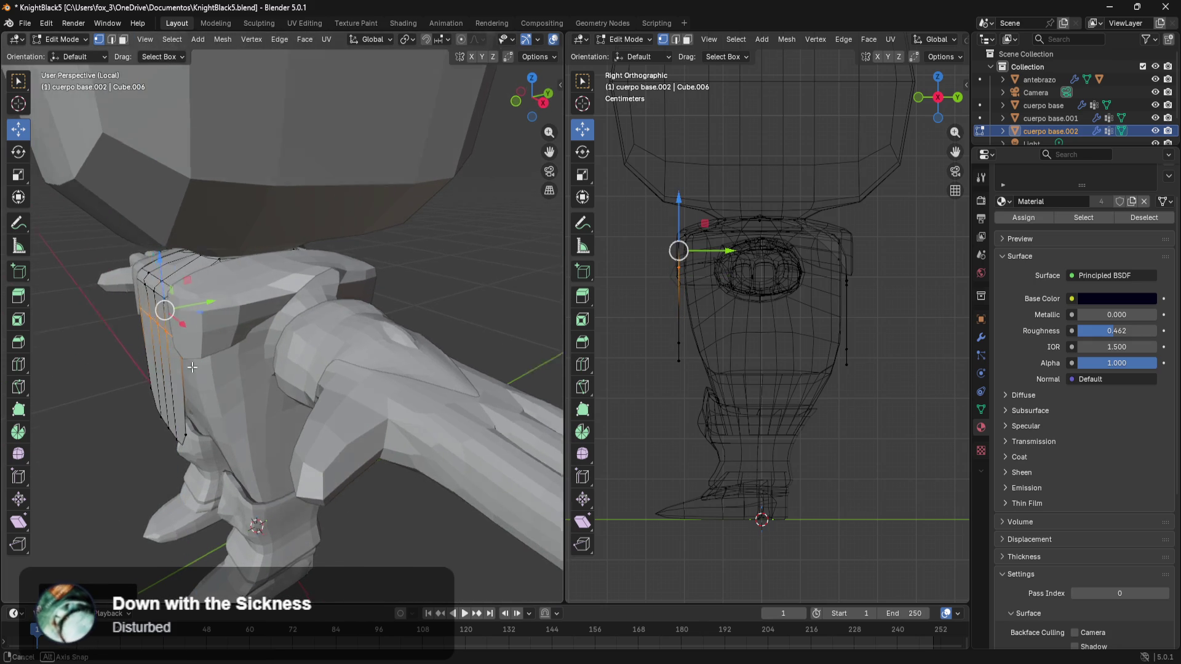
{"action": "middle_click_drag", "start_coordinate": [231, 324], "coordinate": [369, 333]}
- Add a second loop cut lower on the plate and lower the upper loop
{"action": "key", "text": "ctrl+r"}
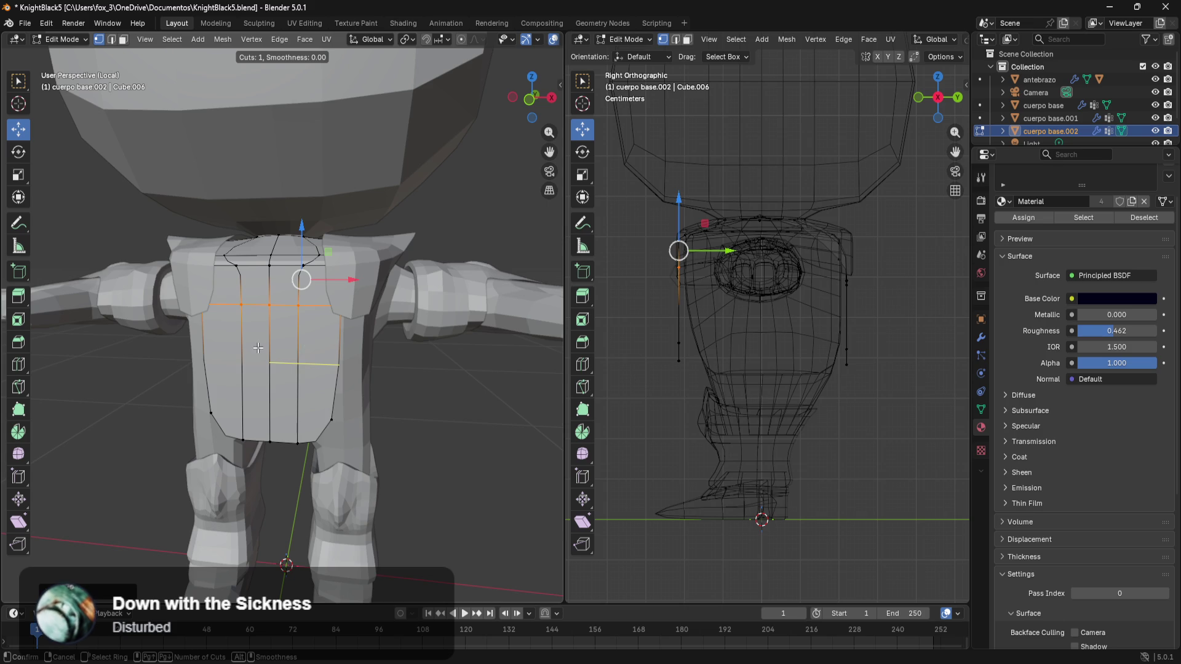
{"action": "left_click_drag", "start_coordinate": [258, 349], "coordinate": [297, 297]}
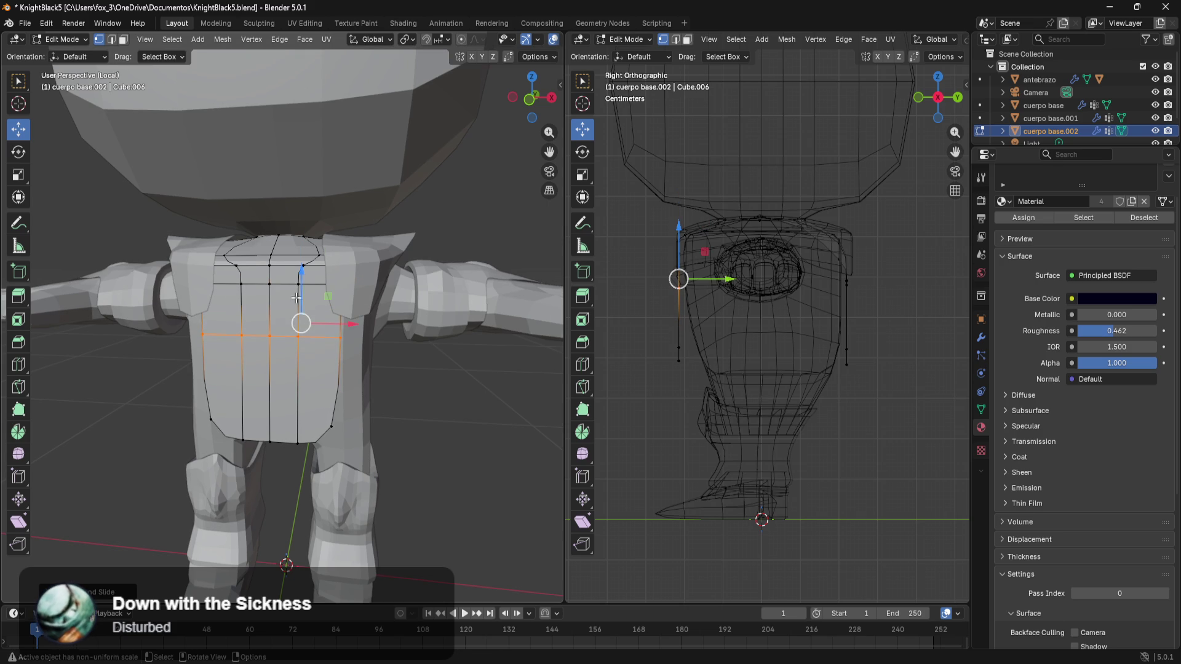
{"action": "left_click", "coordinate": [251, 286], "text": "alt"}
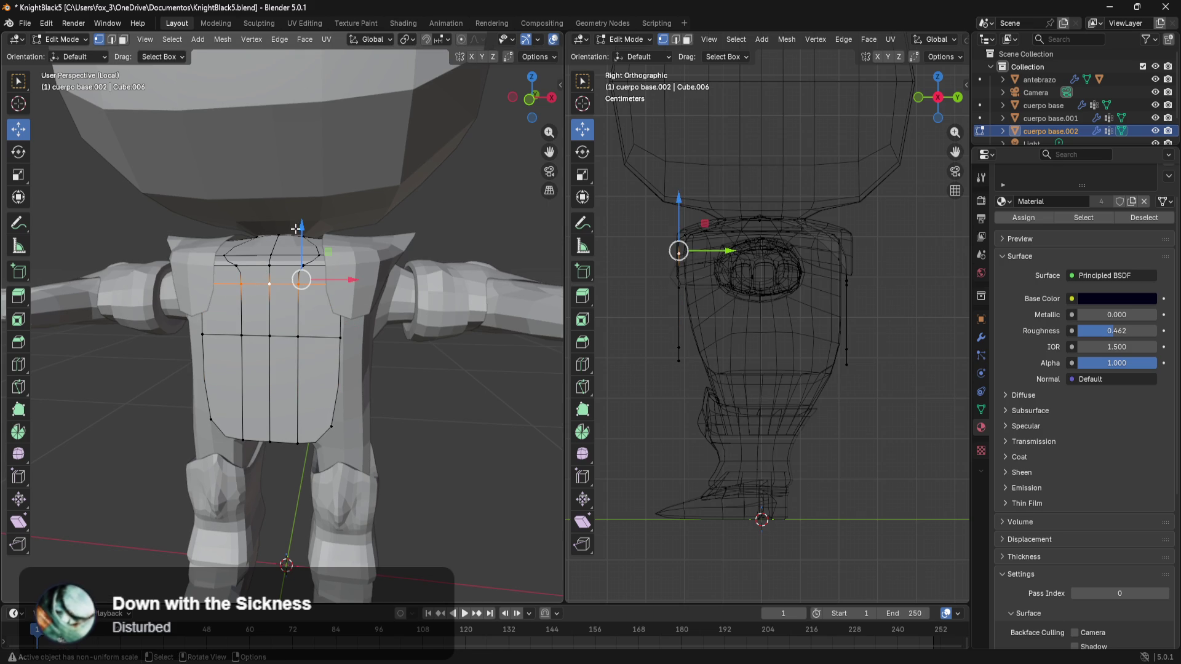
{"action": "left_click_drag", "start_coordinate": [299, 228], "coordinate": [310, 263]}
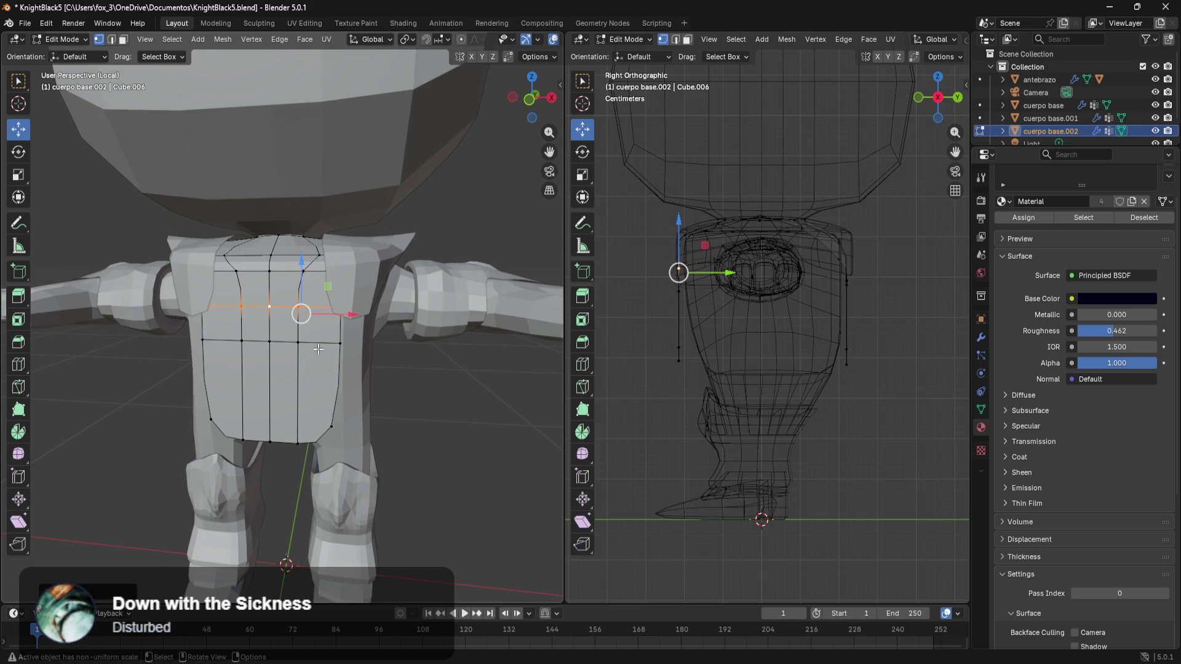
- Push the vertical edges between the loops outward about 5 cm to follow the torso
{"action": "left_click", "coordinate": [294, 341], "text": "ctrl"}
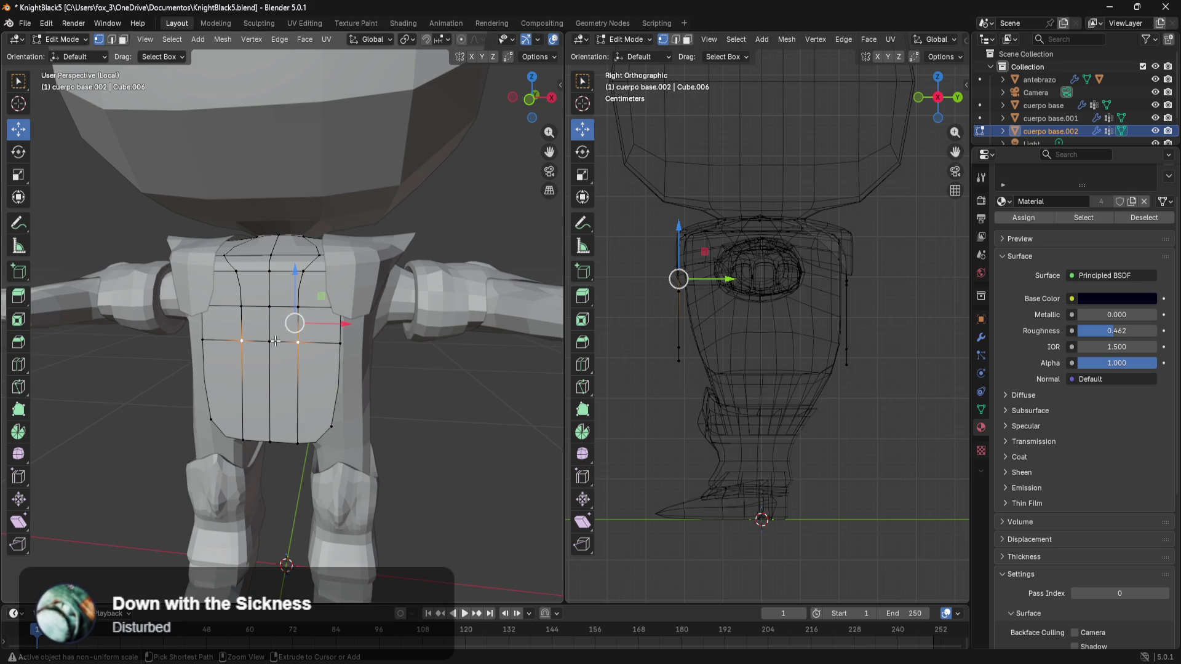
{"action": "left_click", "coordinate": [271, 344], "text": "ctrl"}
{"action": "middle_click_drag", "start_coordinate": [272, 344], "coordinate": [222, 351]}
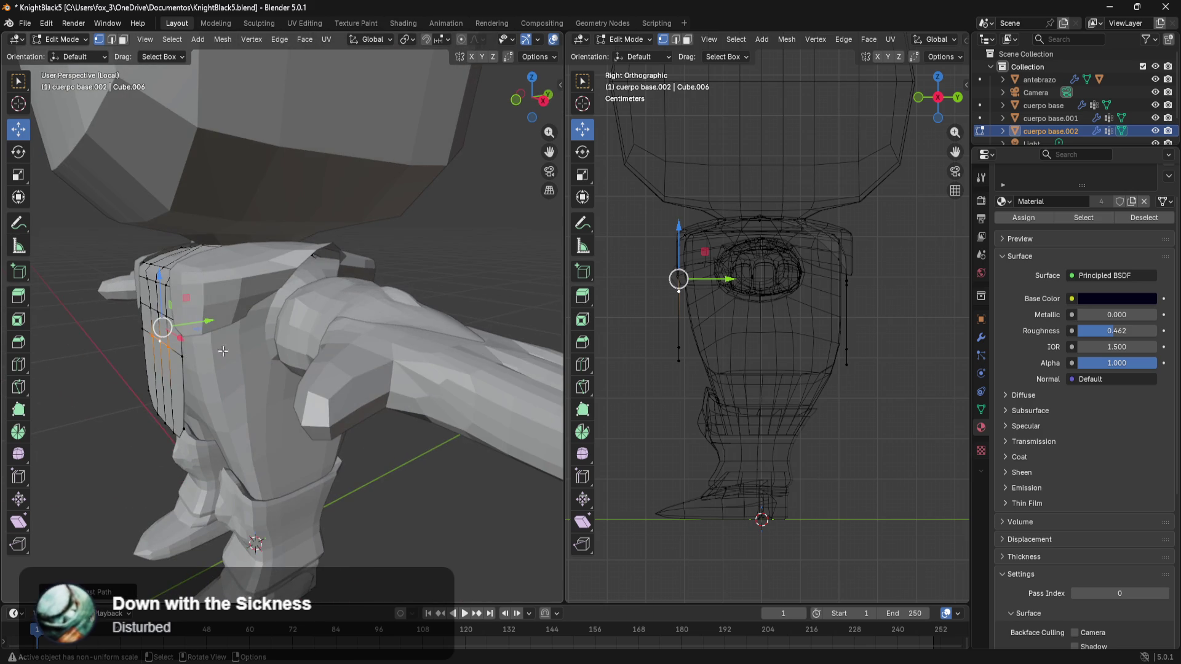
{"action": "left_click_drag", "start_coordinate": [213, 323], "coordinate": [225, 332]}
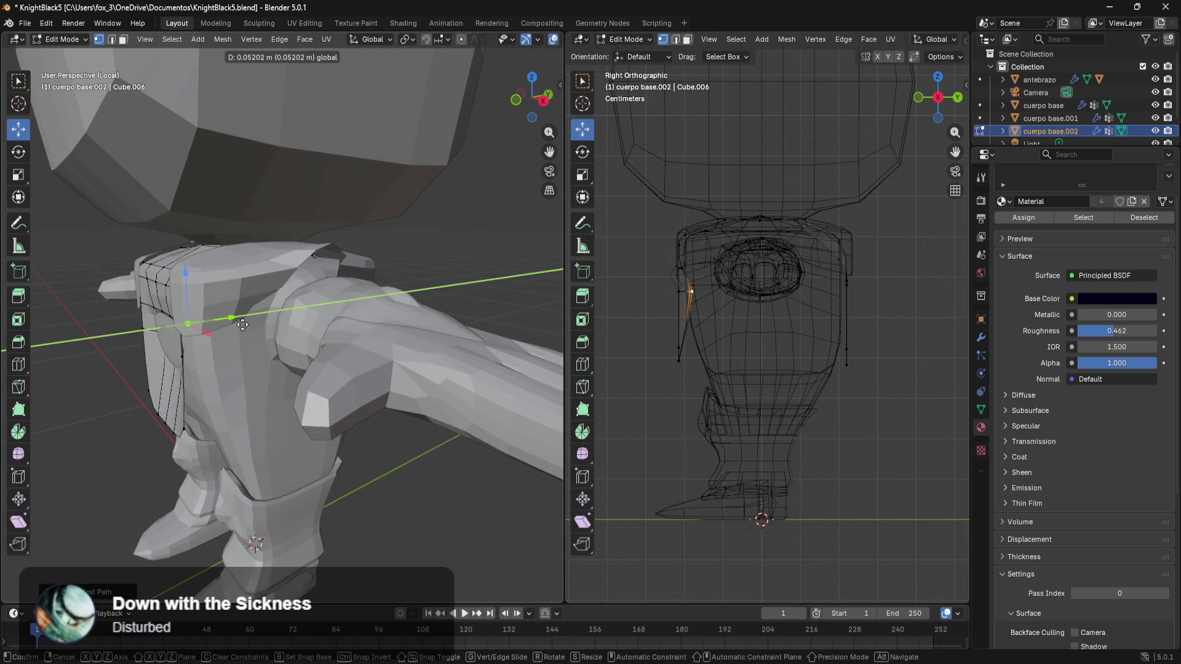
{"action": "left_click", "coordinate": [228, 330]}
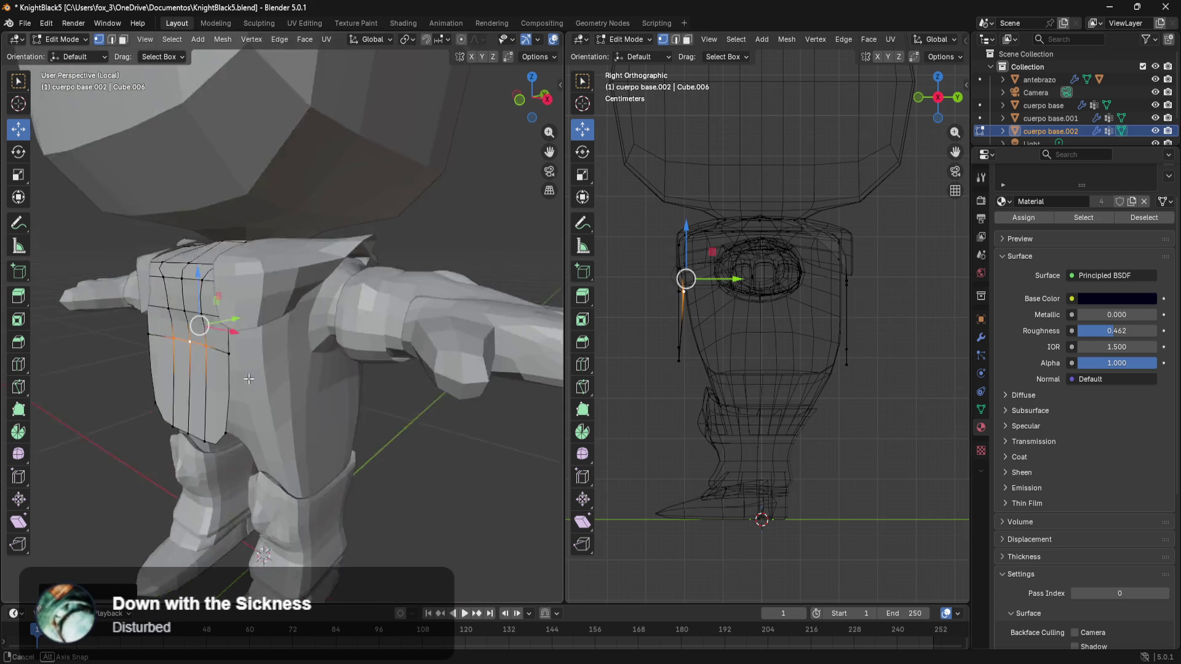
{"action": "middle_click_drag", "start_coordinate": [227, 330], "coordinate": [317, 365]}
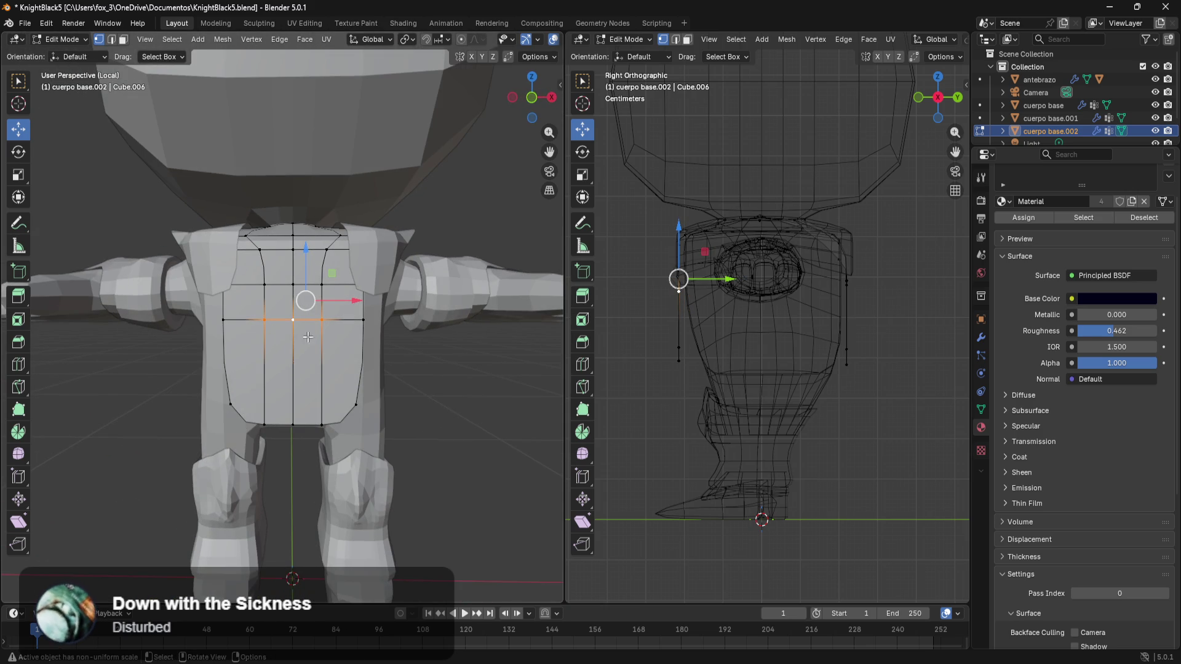
{"action": "middle_click_drag", "start_coordinate": [327, 322], "coordinate": [237, 365]}
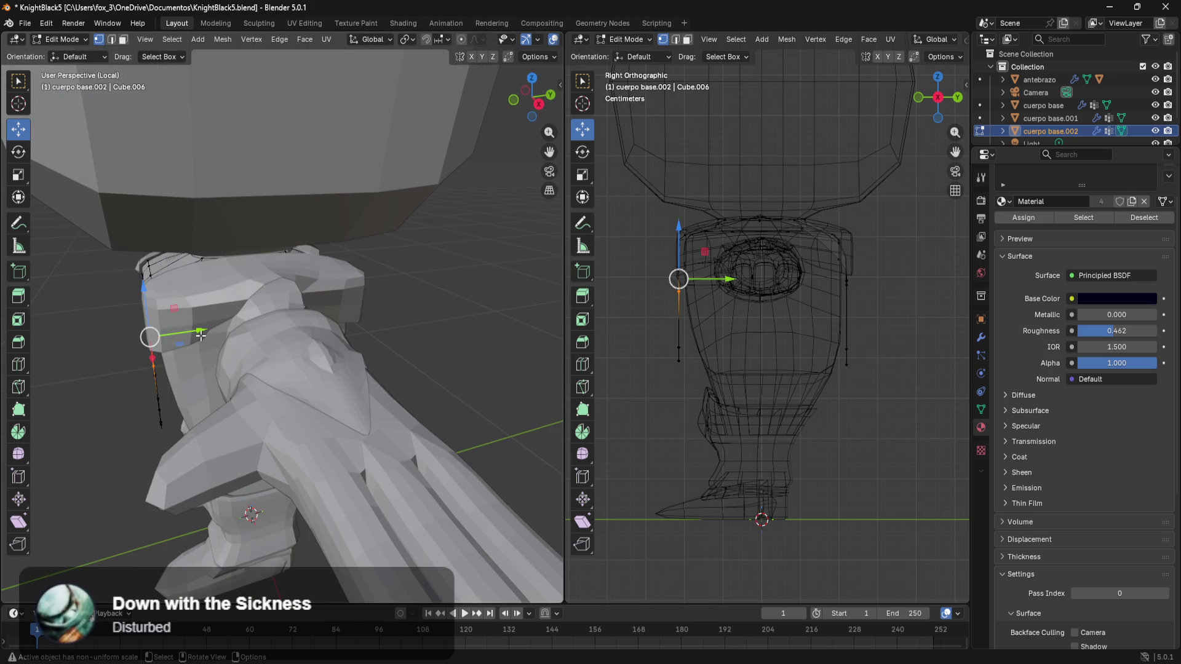
{"action": "left_click_drag", "start_coordinate": [200, 335], "coordinate": [210, 334]}
{"action": "middle_click_drag", "start_coordinate": [240, 342], "coordinate": [393, 365]}
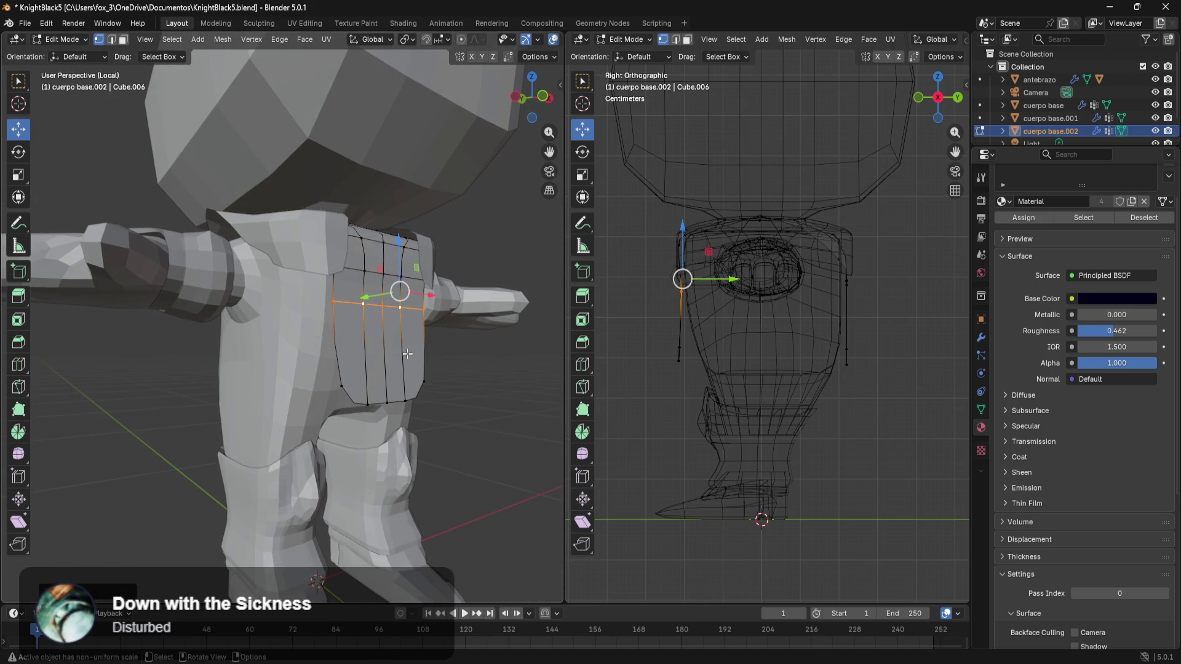
- Slide a lower edge loop along the plate and push its vertices outward
{"action": "left_click", "coordinate": [407, 354], "text": "alt"}
{"action": "key", "text": "g"}
{"action": "key", "text": "g"}
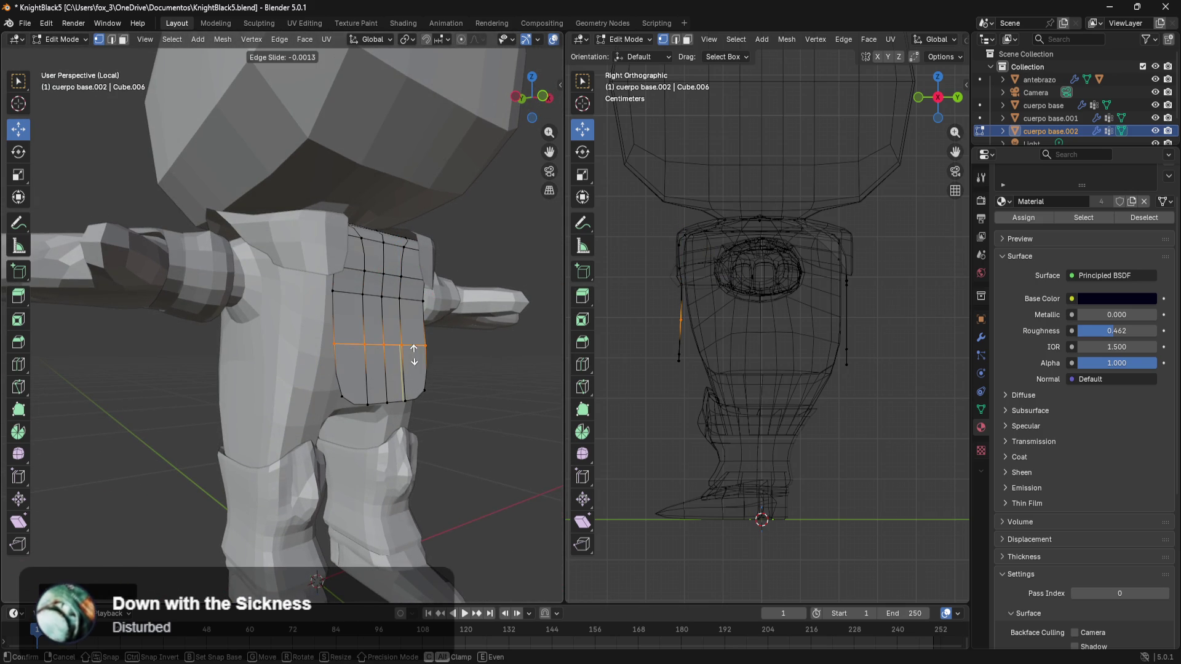
{"action": "left_click", "coordinate": [413, 356]}
{"action": "middle_click_drag", "start_coordinate": [473, 371], "coordinate": [451, 372]}
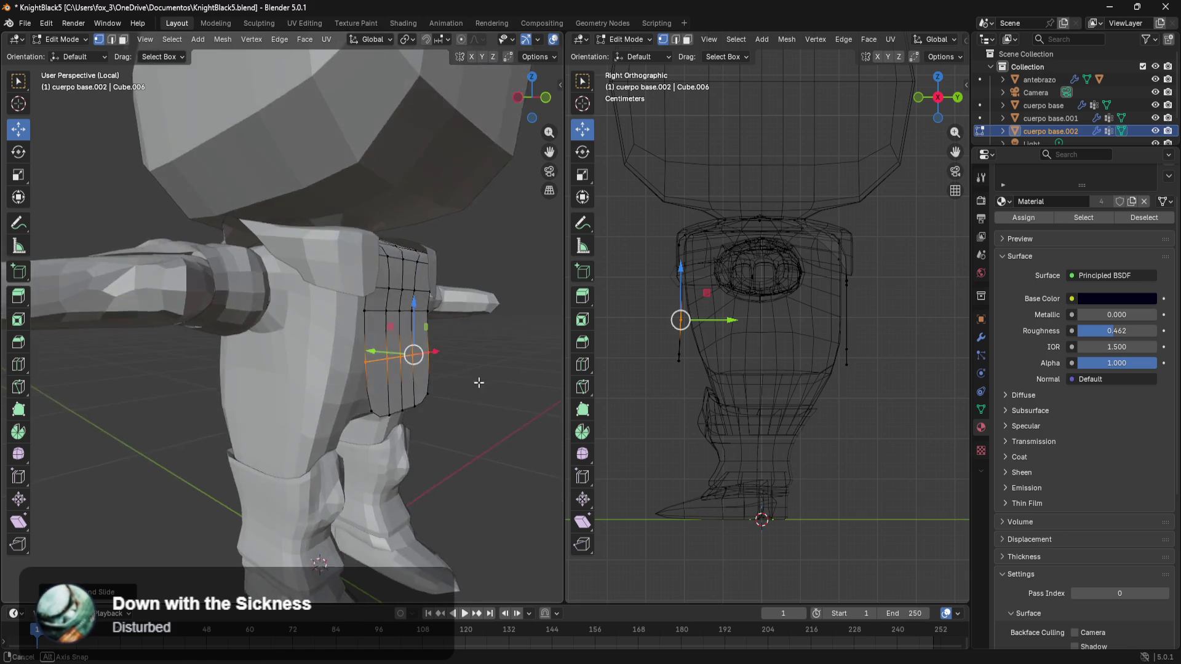
{"action": "left_click_drag", "start_coordinate": [374, 346], "coordinate": [358, 346]}
{"action": "mouse_move", "coordinate": [397, 370]}
{"action": "middle_mouse_down"}
{"action": "mouse_move", "coordinate": [462, 343]}
{"action": "mouse_move", "coordinate": [351, 332]}
{"action": "middle_mouse_up"}
- Push the plate's lower vertices outward, then pull its side vertices in toward the torso
{"action": "left_click", "coordinate": [365, 406]}
{"action": "middle_click_drag", "start_coordinate": [365, 406], "coordinate": [403, 431]}
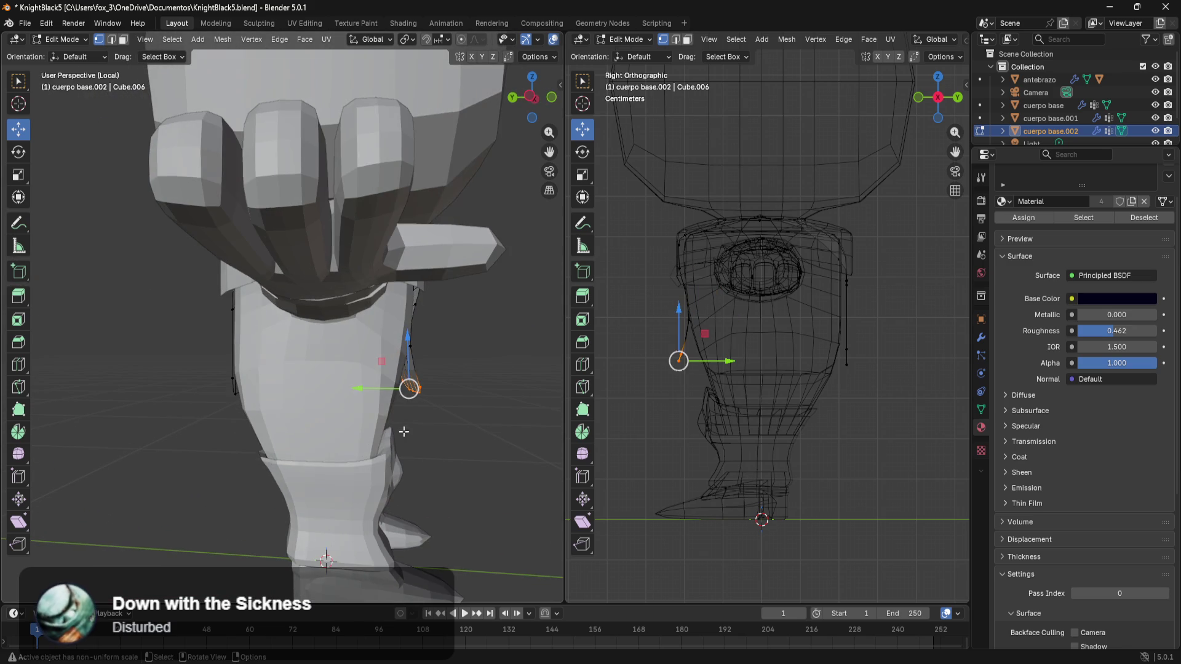
{"action": "left_click_drag", "start_coordinate": [383, 388], "coordinate": [367, 395]}
{"action": "left_click", "coordinate": [365, 396]}
{"action": "mouse_move", "coordinate": [364, 395]}
{"action": "middle_mouse_down"}
{"action": "mouse_move", "coordinate": [249, 397]}
{"action": "mouse_move", "coordinate": [196, 415]}
{"action": "middle_mouse_up"}
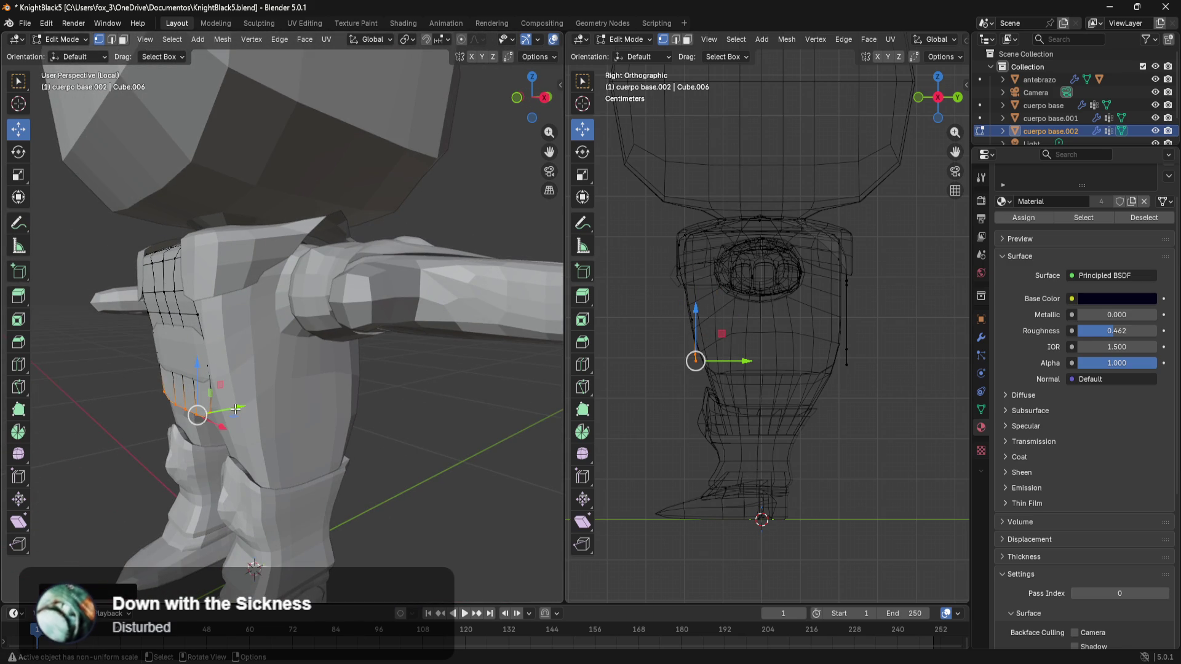
{"action": "left_click_drag", "start_coordinate": [238, 408], "coordinate": [246, 407]}
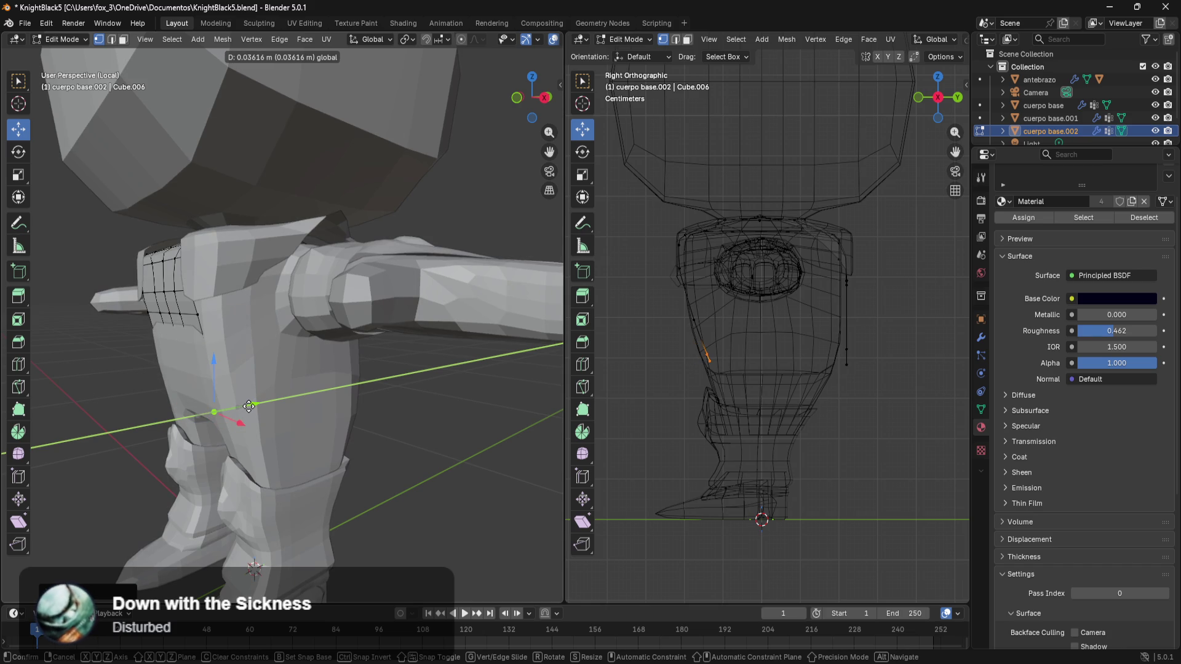
{"action": "left_click_drag", "start_coordinate": [246, 407], "coordinate": [246, 407]}
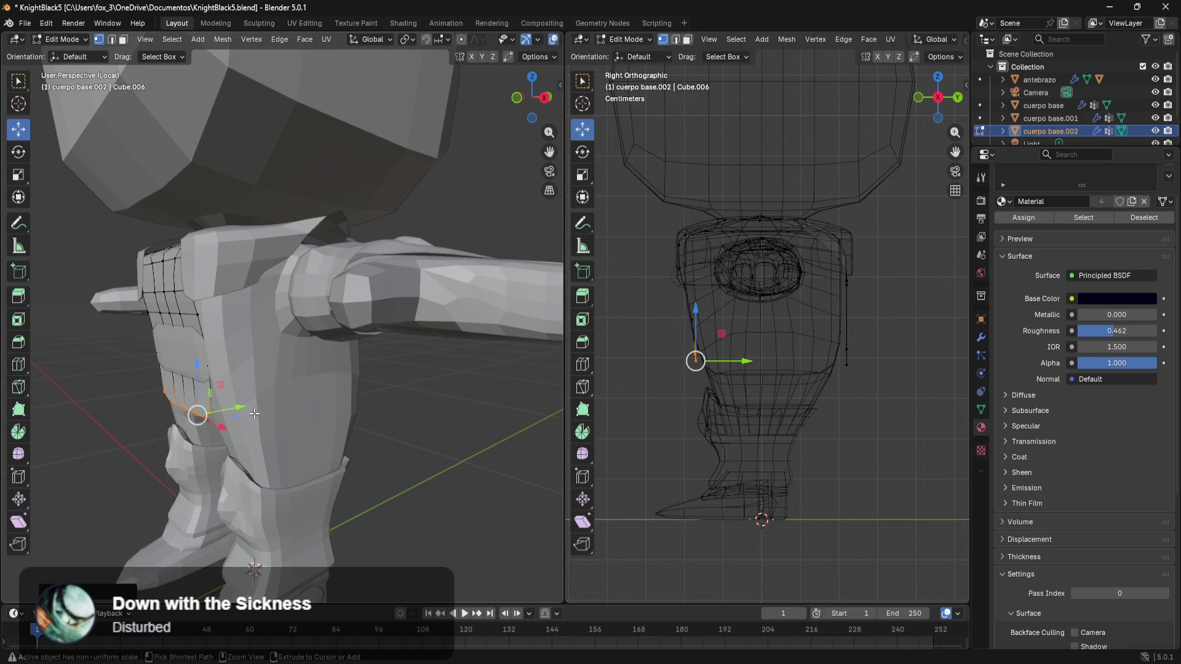
- Select the plate's bottom edge loop and extend the selection to its lower faces
{"action": "left_click", "coordinate": [189, 407], "text": "alt"}
{"action": "left_click", "coordinate": [224, 401], "text": "alt"}
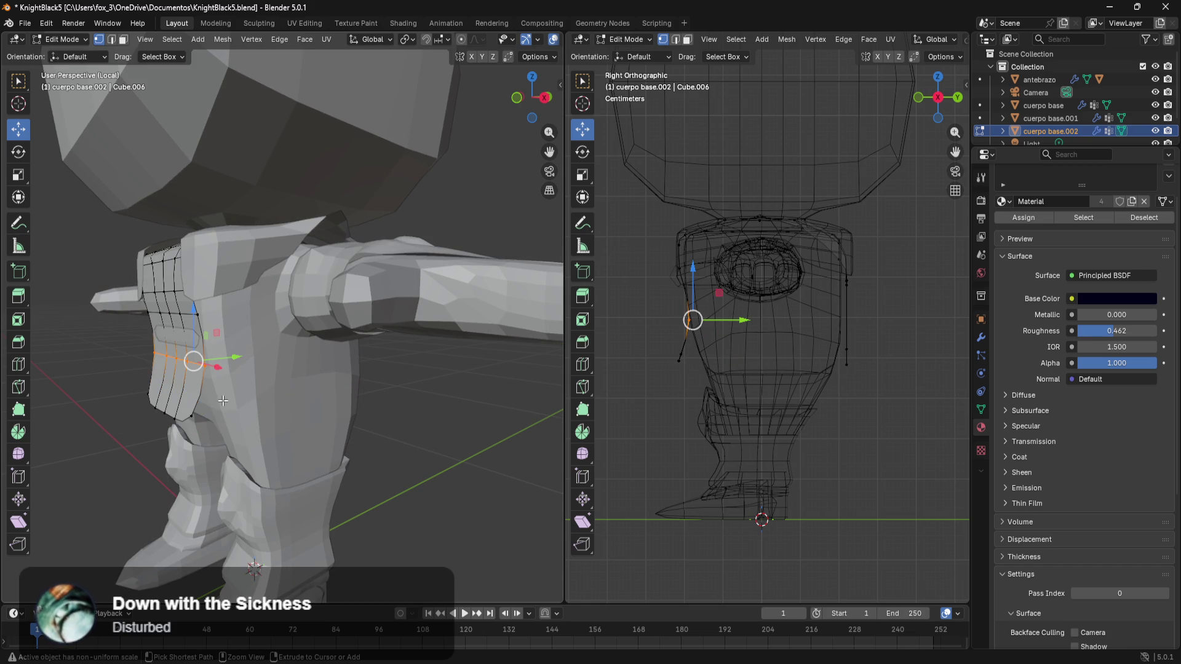
{"action": "left_click", "coordinate": [222, 401], "text": "alt"}
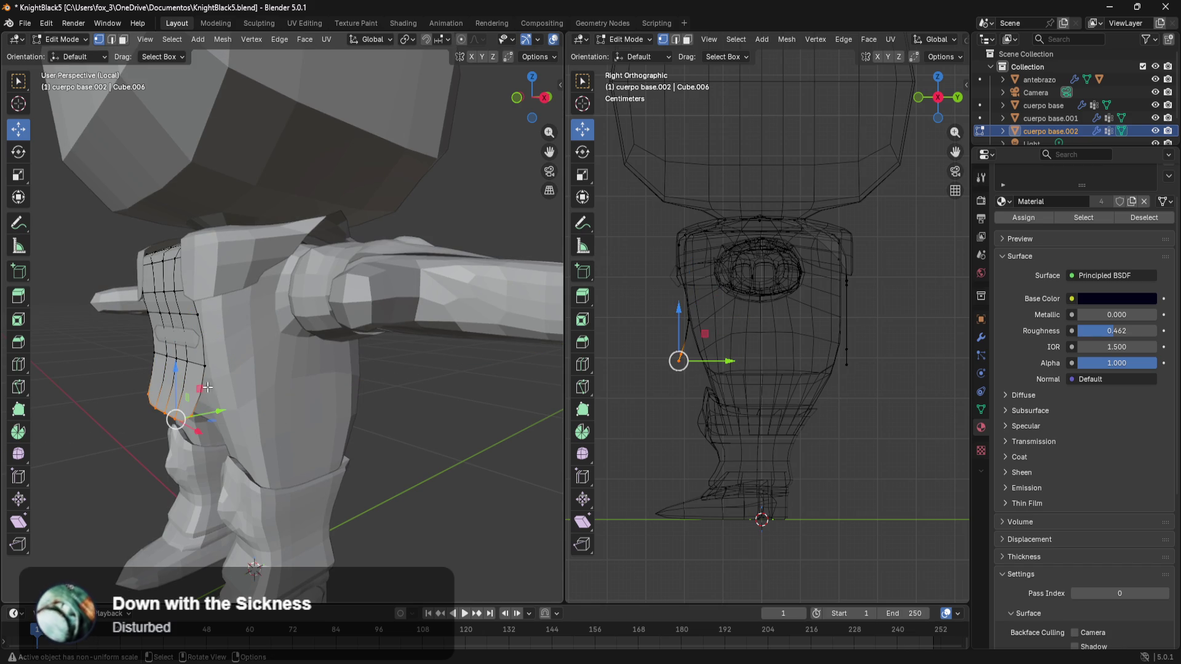
{"action": "left_click", "coordinate": [224, 359], "text": "ctrl"}
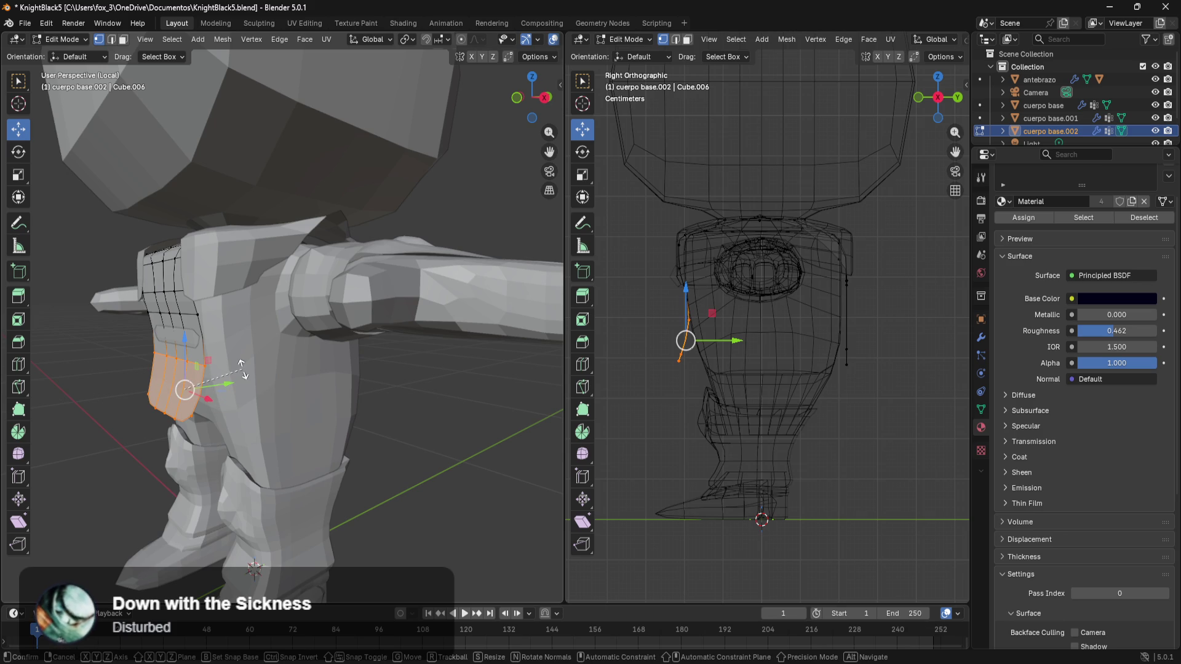
- Rotate the selected lower faces about 45° and shift them along Y
{"action": "key", "text": "r"}
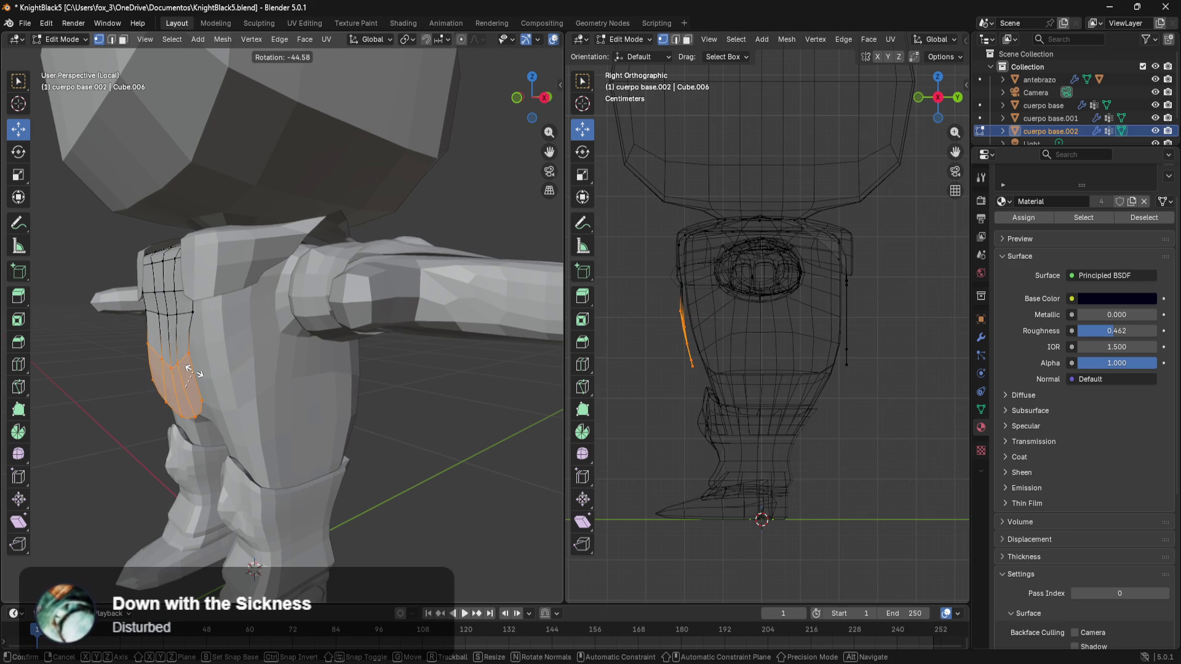
{"action": "left_click", "coordinate": [194, 371]}
{"action": "key", "text": "g"}
{"action": "key", "text": "y"}
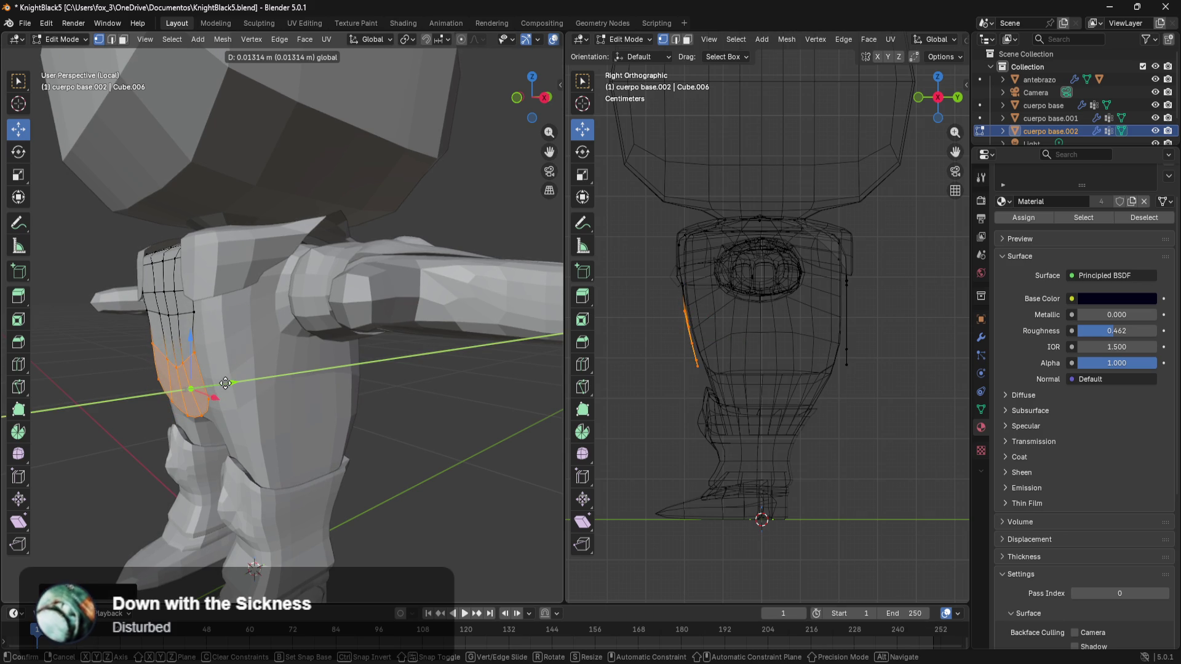
{"action": "left_click", "coordinate": [225, 383]}
{"action": "mouse_move", "coordinate": [225, 384]}
{"action": "middle_mouse_down"}
{"action": "mouse_move", "coordinate": [370, 366]}
{"action": "mouse_move", "coordinate": [312, 326]}
{"action": "middle_mouse_up"}
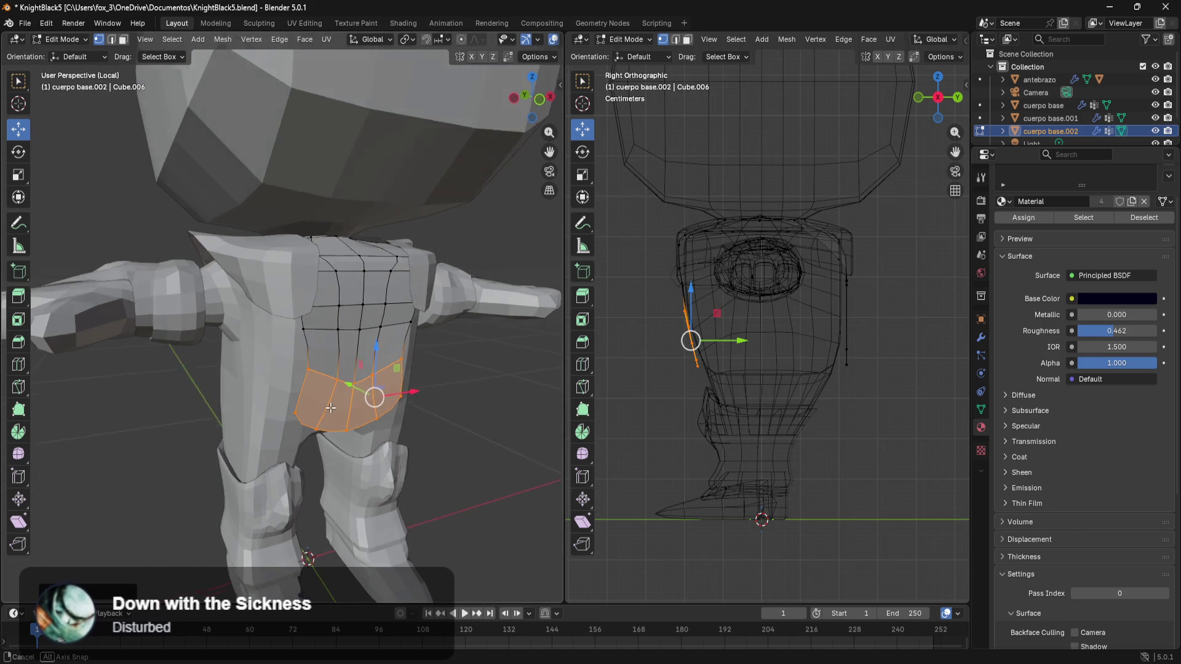
- Flatten a horizontal edge loop of the plate by scaling it to zero along Z
{"action": "left_click", "coordinate": [337, 369], "text": "alt"}
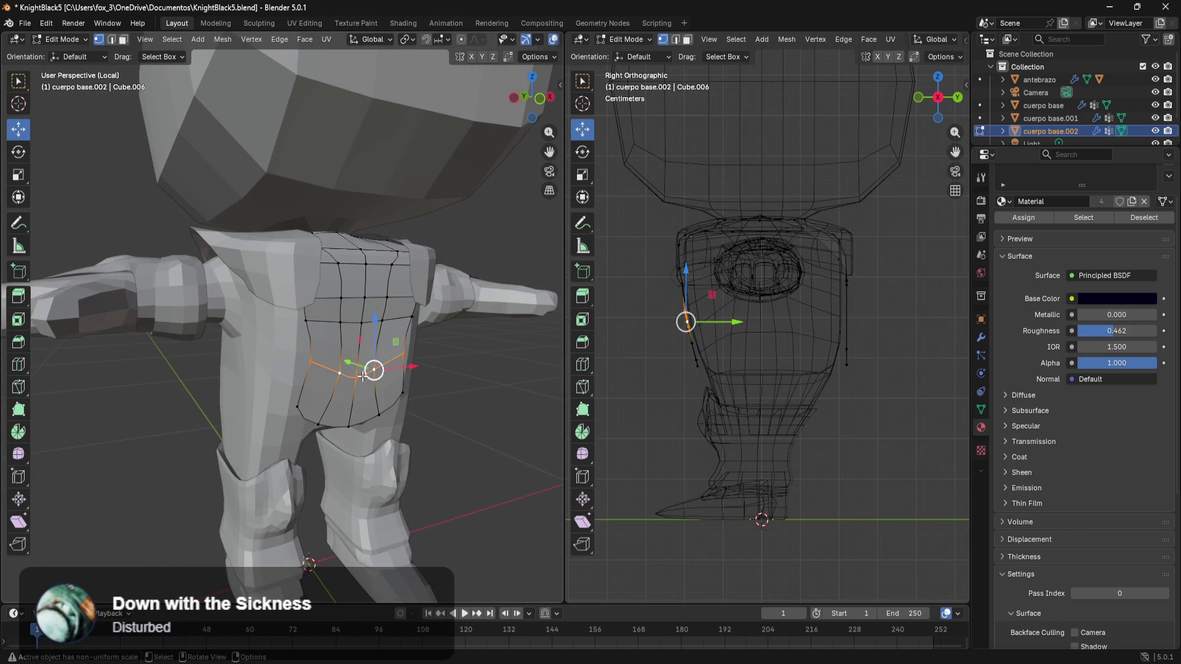
{"action": "key", "text": "s"}
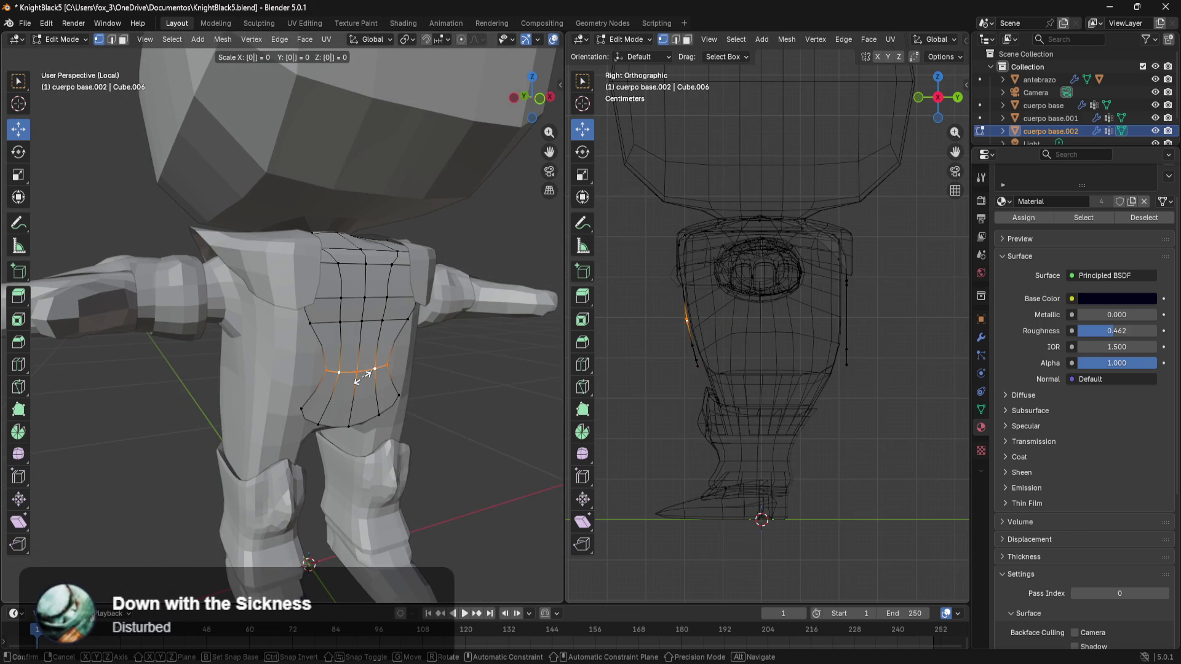
{"action": "key", "text": "x"}
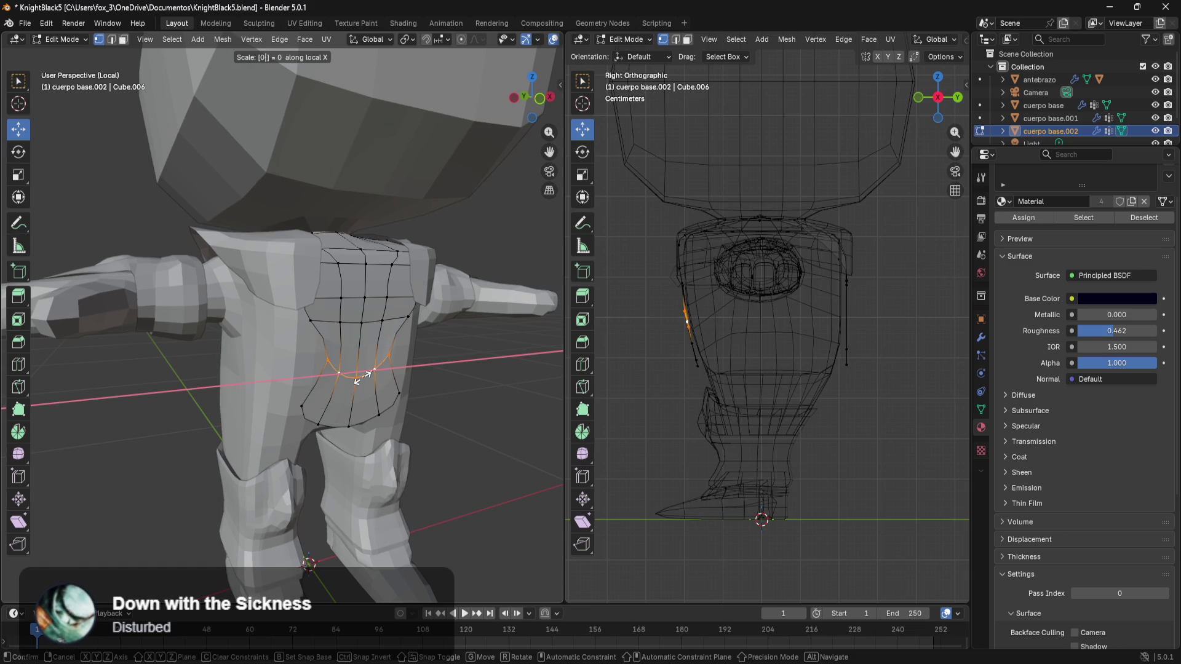
{"action": "key", "text": "y"}
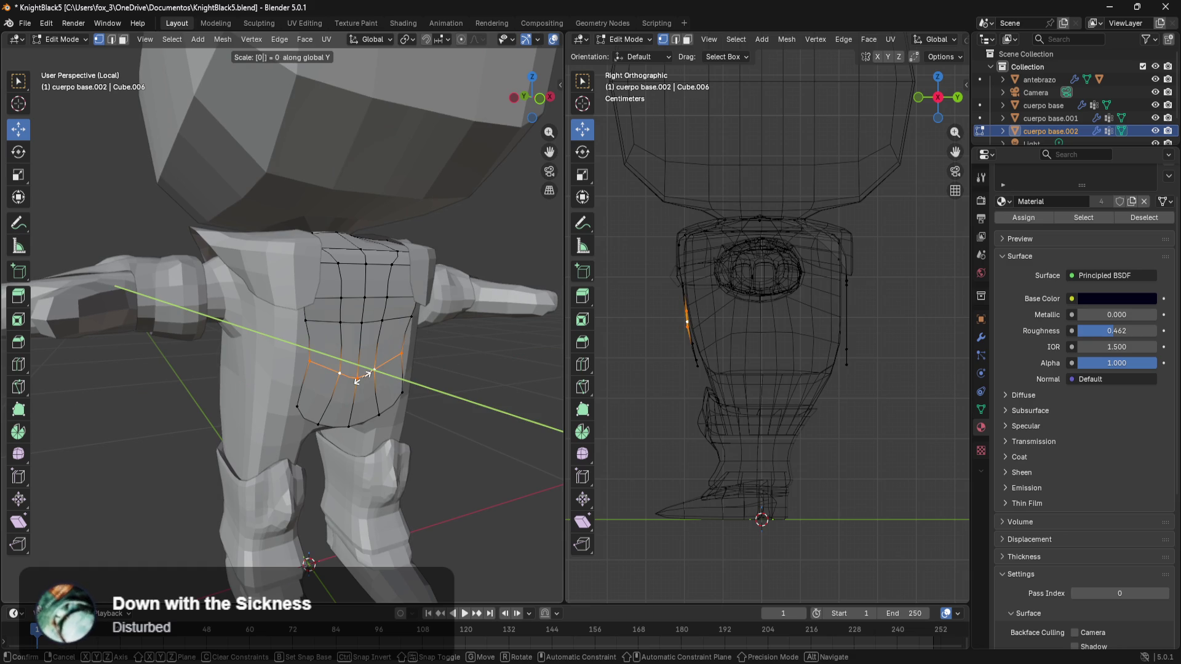
{"action": "key", "text": "z"}
{"action": "left_click", "coordinate": [363, 376]}
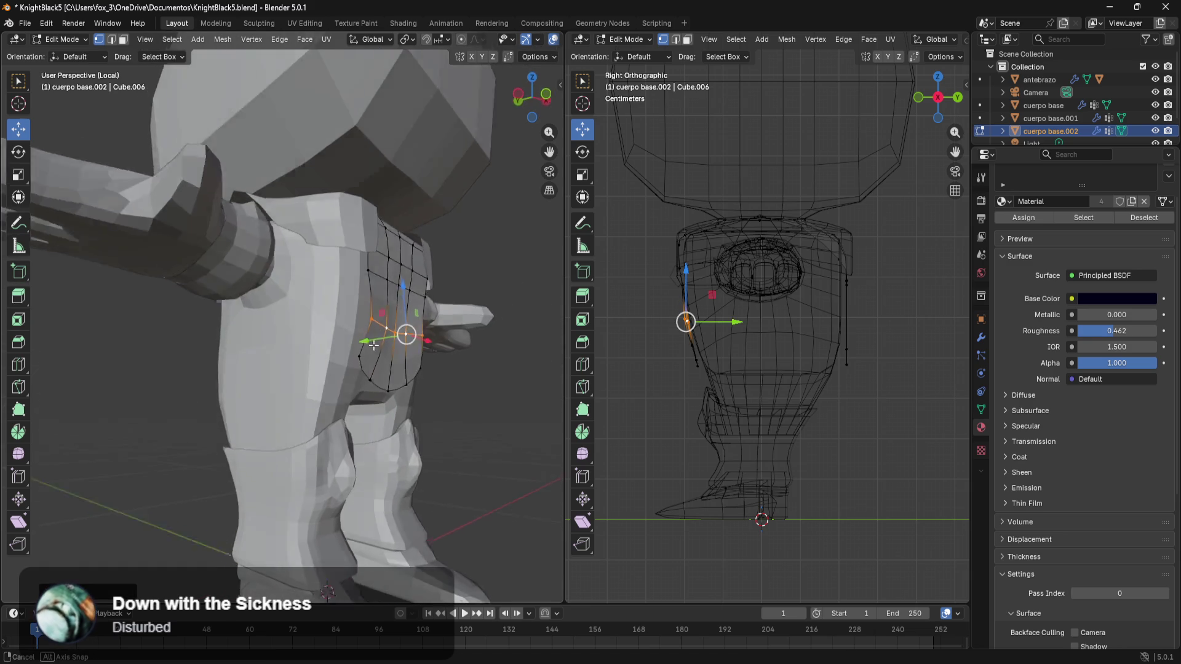
{"action": "middle_click_drag", "start_coordinate": [363, 376], "coordinate": [406, 369]}
- Lower the plate's bottom edge loop and nudge it along Y into a downward curve
{"action": "left_click_drag", "start_coordinate": [406, 365], "coordinate": [454, 443]}
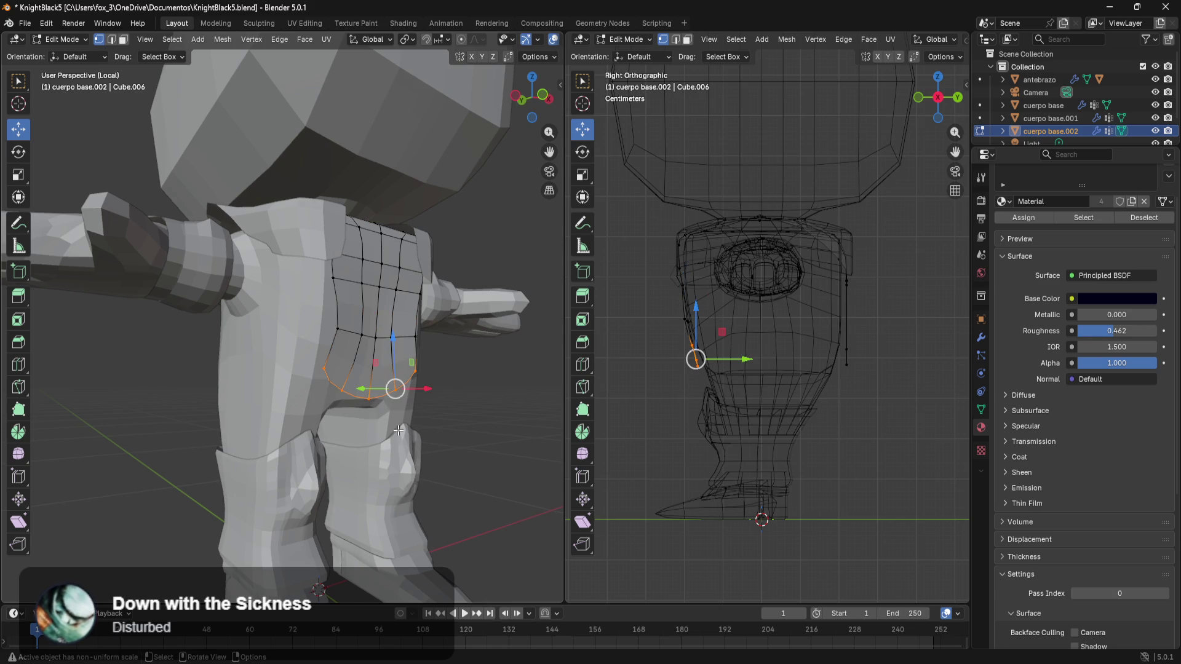
{"action": "middle_click_drag", "start_coordinate": [399, 430], "coordinate": [431, 383]}
{"action": "left_click_drag", "start_coordinate": [402, 347], "coordinate": [409, 356]}
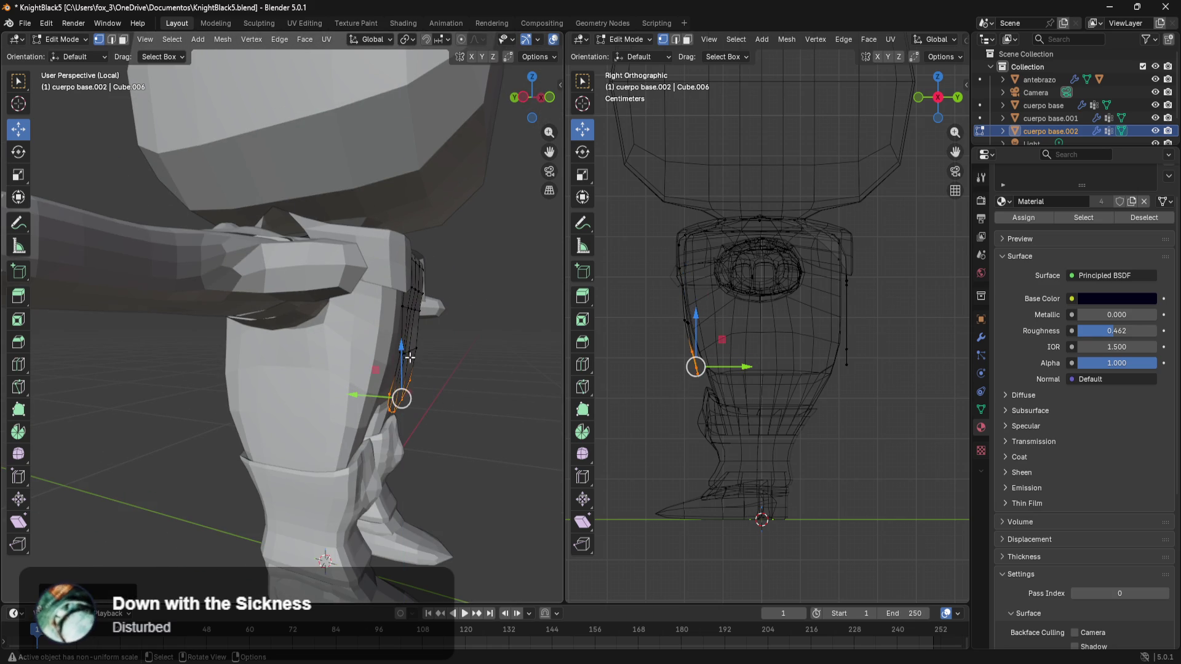
{"action": "left_click_drag", "start_coordinate": [370, 407], "coordinate": [358, 403]}
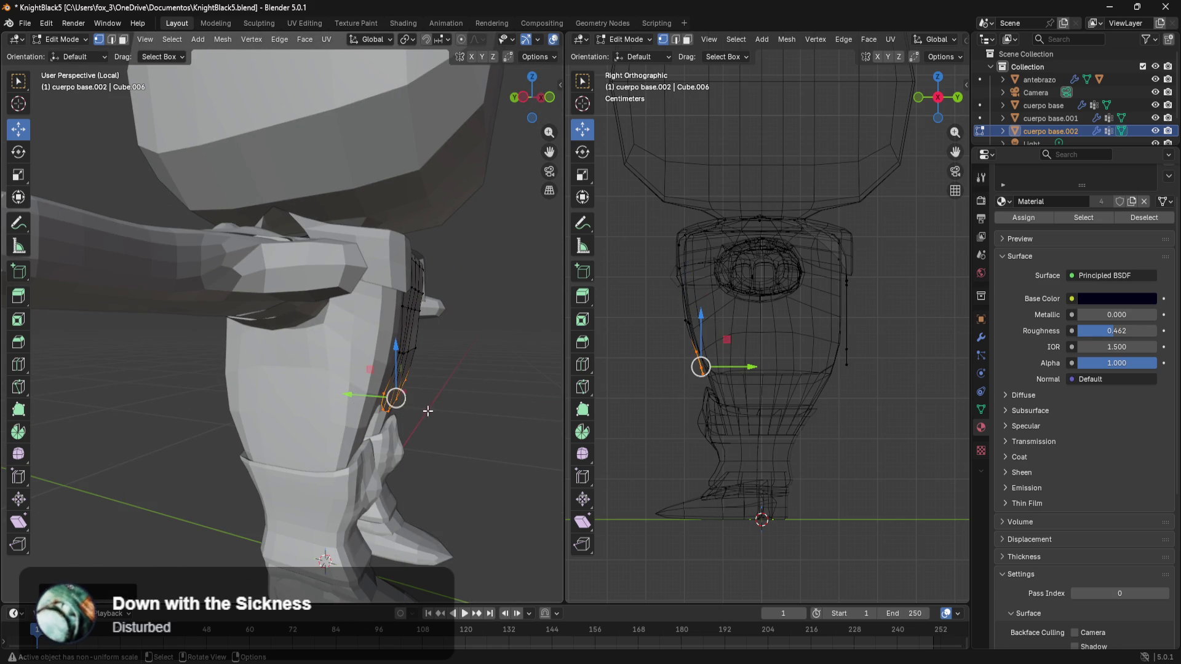
{"action": "middle_click_drag", "start_coordinate": [427, 411], "coordinate": [290, 400]}
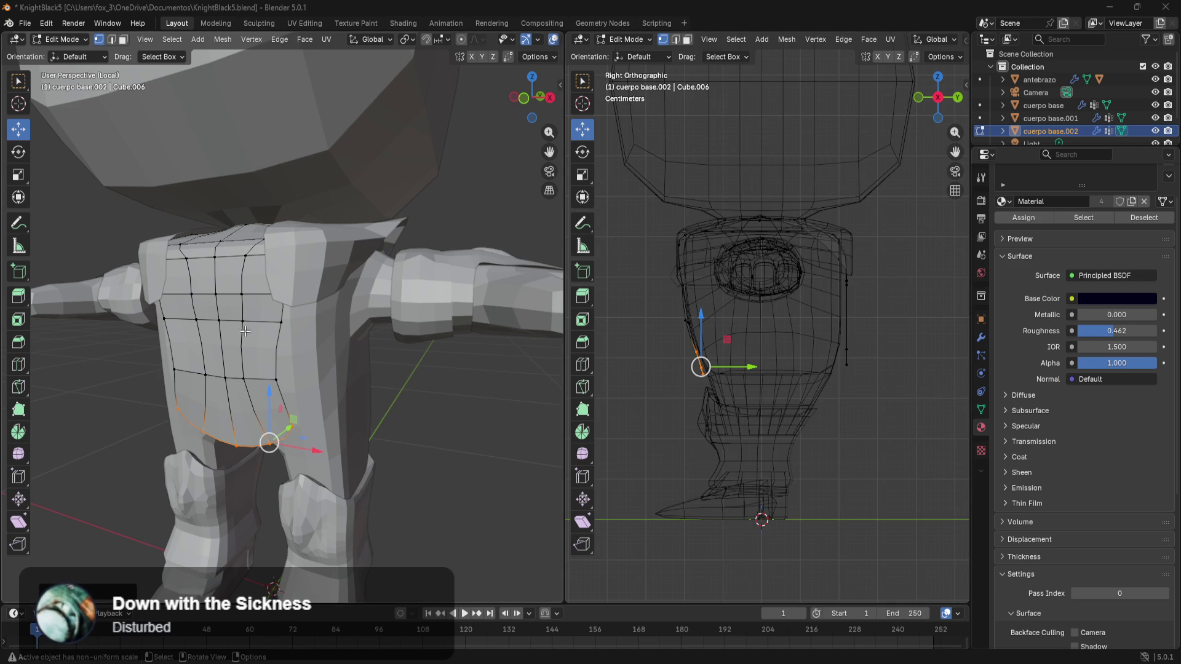
- Switch the viewport to material preview, return to Object Mode and select the chest plate
{"action": "middle_click_drag", "start_coordinate": [411, 330], "coordinate": [439, 397]}
{"action": "key", "text": "z"}
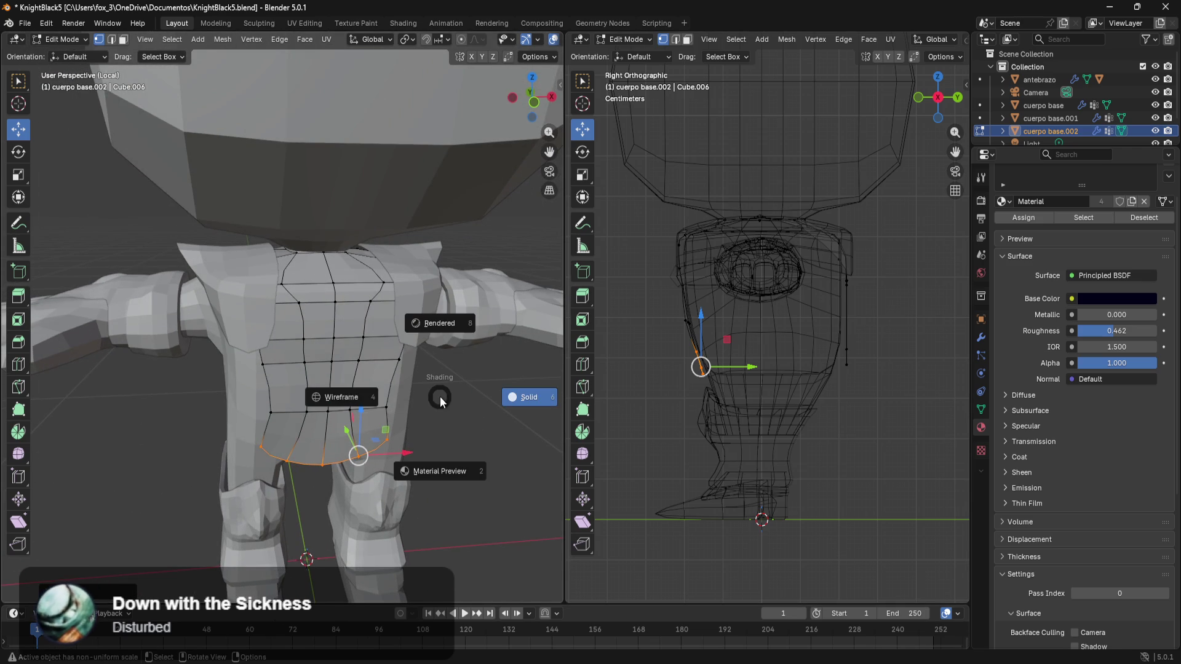
{"action": "left_click", "coordinate": [474, 469]}
{"action": "mouse_move", "coordinate": [444, 461]}
{"action": "middle_mouse_down"}
{"action": "mouse_move", "coordinate": [277, 435]}
{"action": "mouse_move", "coordinate": [259, 387]}
{"action": "mouse_move", "coordinate": [268, 415]}
{"action": "mouse_move", "coordinate": [372, 439]}
{"action": "mouse_move", "coordinate": [378, 360]}
{"action": "mouse_move", "coordinate": [69, 420]}
{"action": "mouse_move", "coordinate": [185, 407]}
{"action": "mouse_move", "coordinate": [277, 425]}
{"action": "mouse_move", "coordinate": [346, 458]}
{"action": "mouse_move", "coordinate": [429, 465]}
{"action": "middle_mouse_up"}
{"action": "key", "text": "Tab"}
{"action": "left_click", "coordinate": [486, 490]}
{"action": "mouse_move", "coordinate": [486, 490]}
{"action": "middle_mouse_down"}
{"action": "mouse_move", "coordinate": [422, 428]}
{"action": "mouse_move", "coordinate": [513, 475]}
{"action": "mouse_move", "coordinate": [320, 438]}
{"action": "mouse_move", "coordinate": [336, 392]}
{"action": "middle_mouse_up"}
{"action": "left_click", "coordinate": [297, 280]}
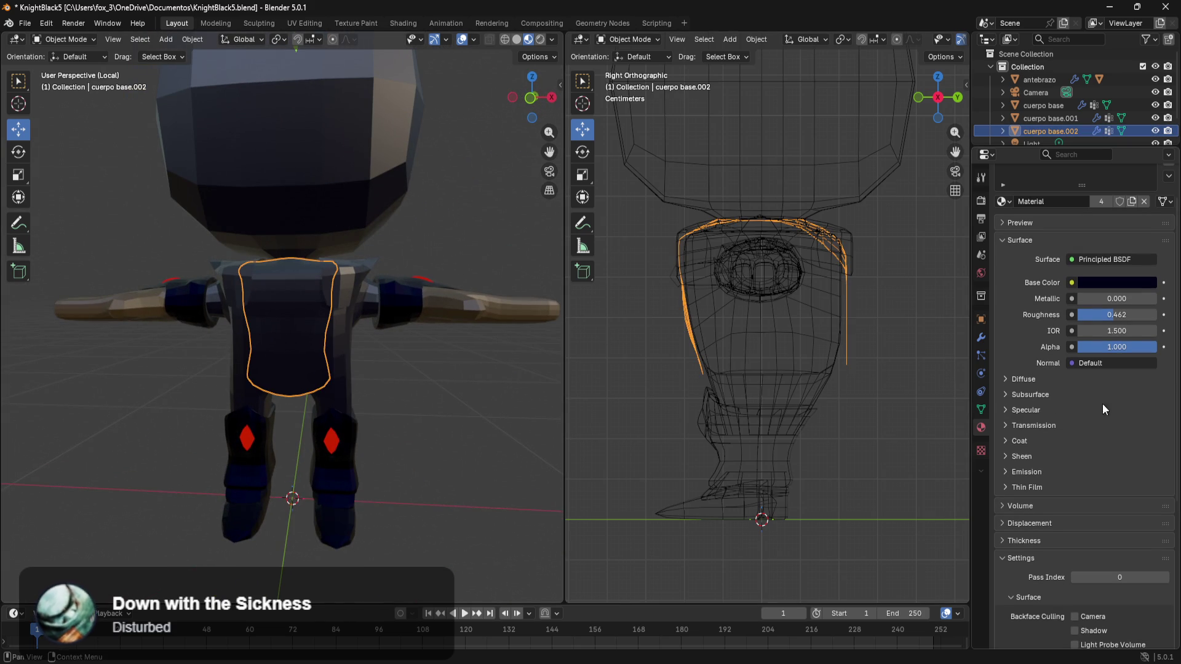
- Assign the Armadura material to the shoulder pads
{"action": "left_click", "coordinate": [353, 285]}
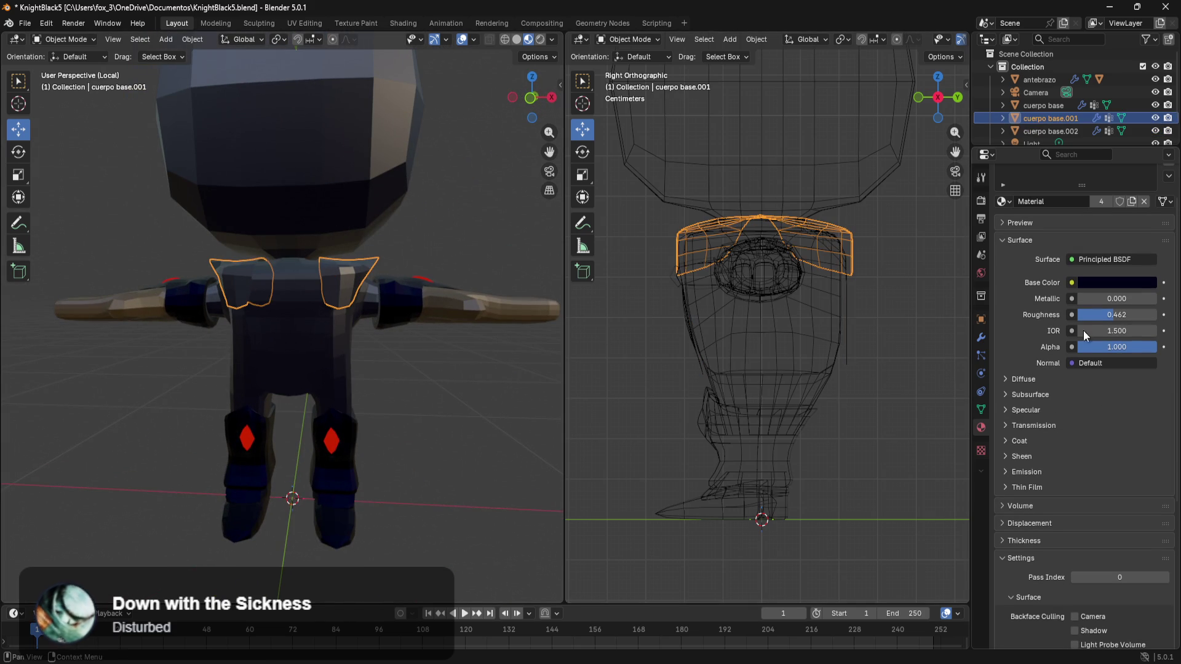
{"action": "scroll", "coordinate": [1025, 256], "scroll_direction": "up", "scroll_amount": 2}
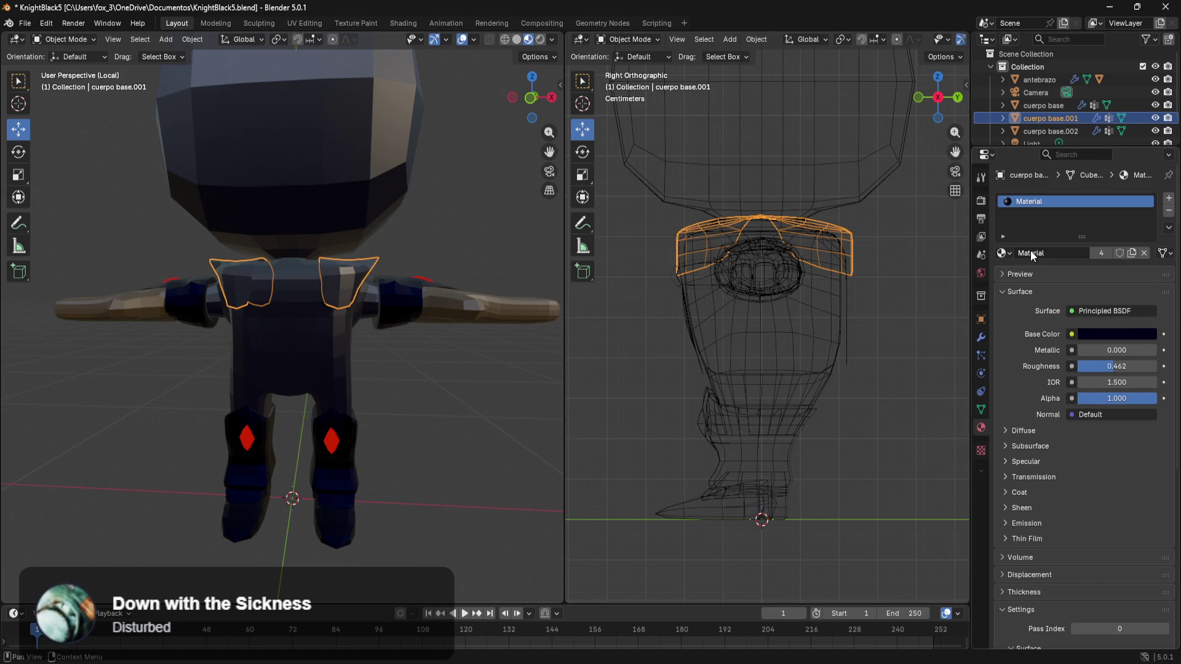
{"action": "left_click", "coordinate": [1005, 253]}
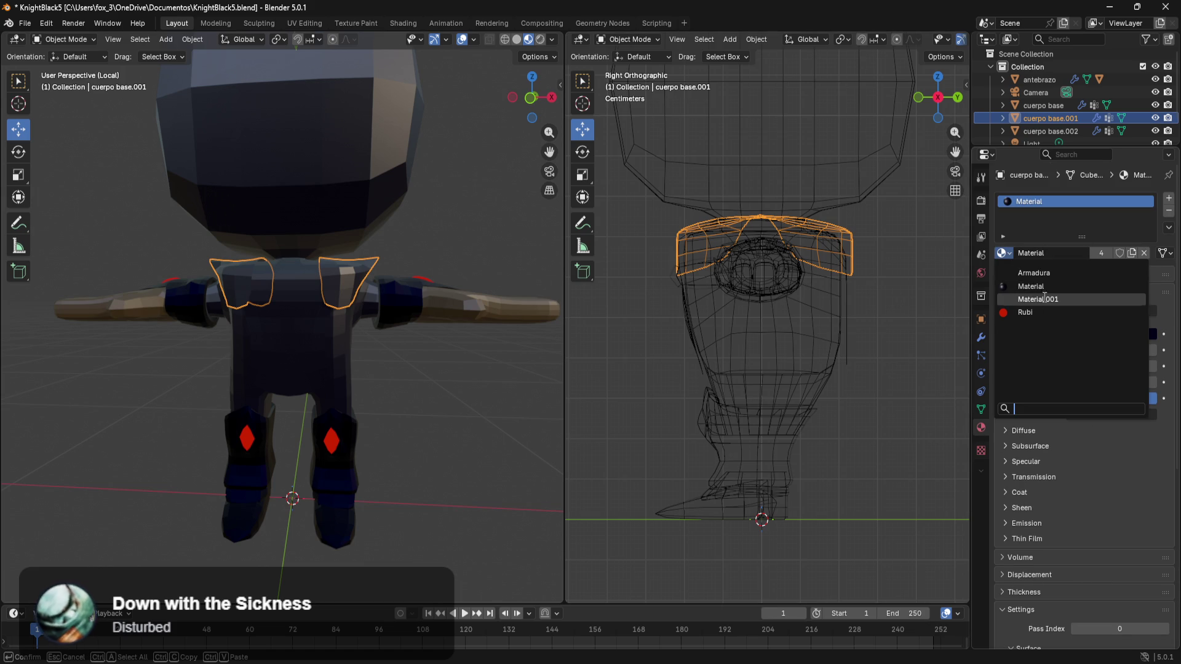
{"action": "left_click", "coordinate": [1049, 273]}
- Assign the Armadura material to the chest plate and inspect the knight
{"action": "left_click", "coordinate": [344, 338]}
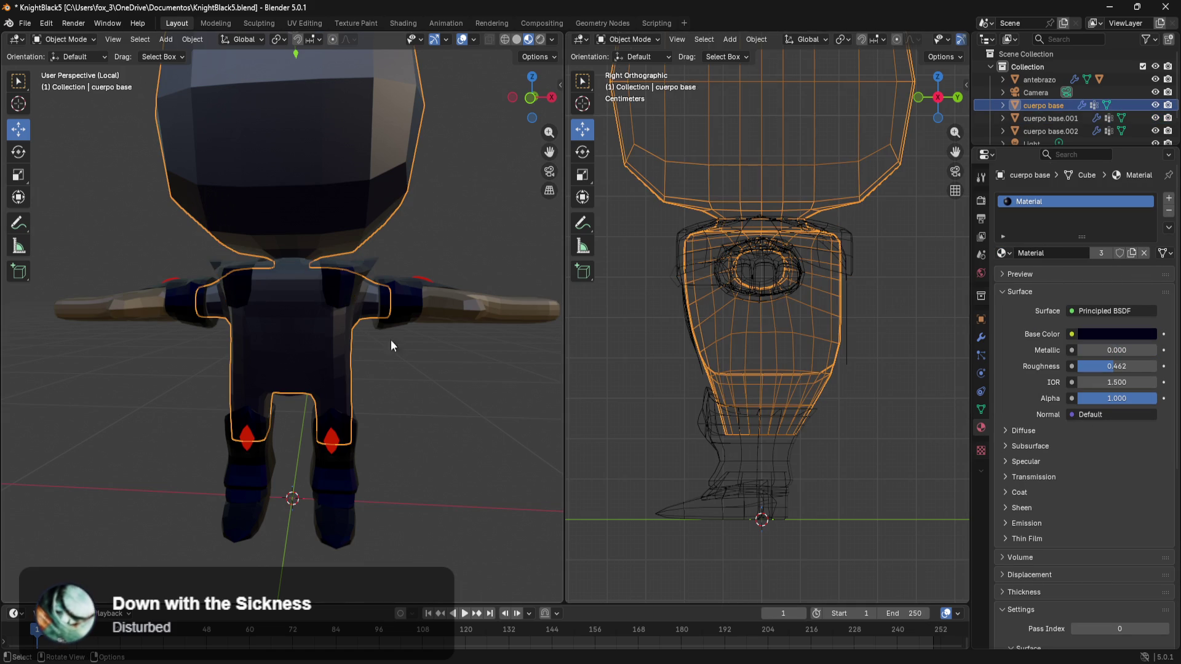
{"action": "left_click", "coordinate": [304, 313]}
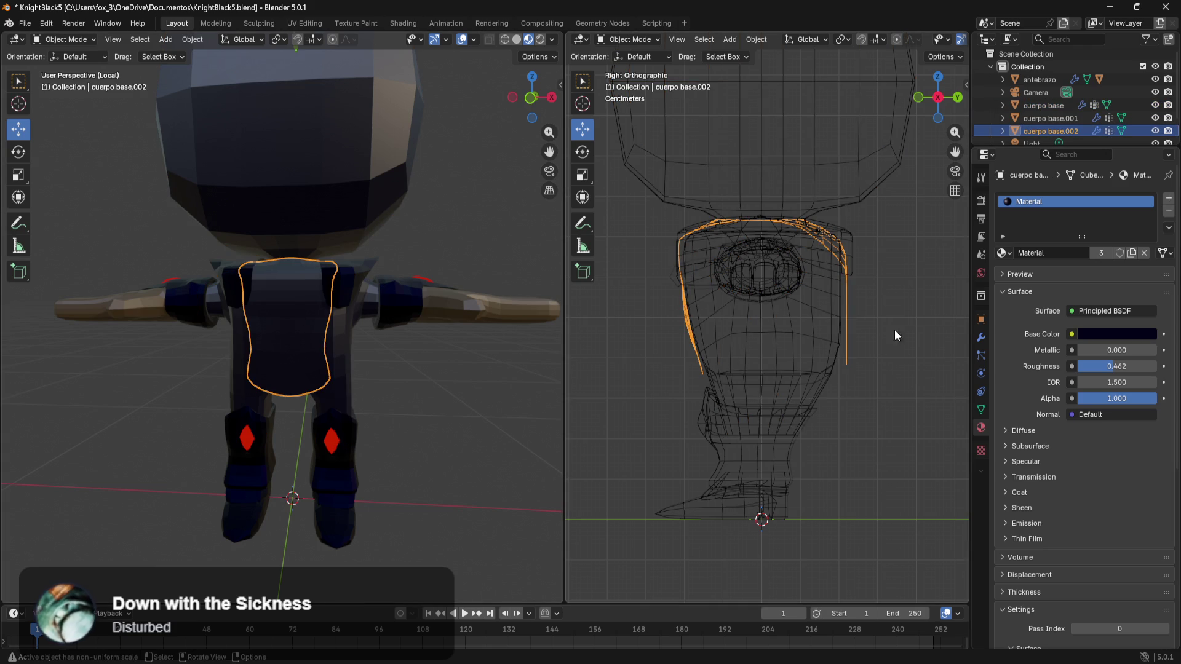
{"action": "left_click", "coordinate": [1006, 253]}
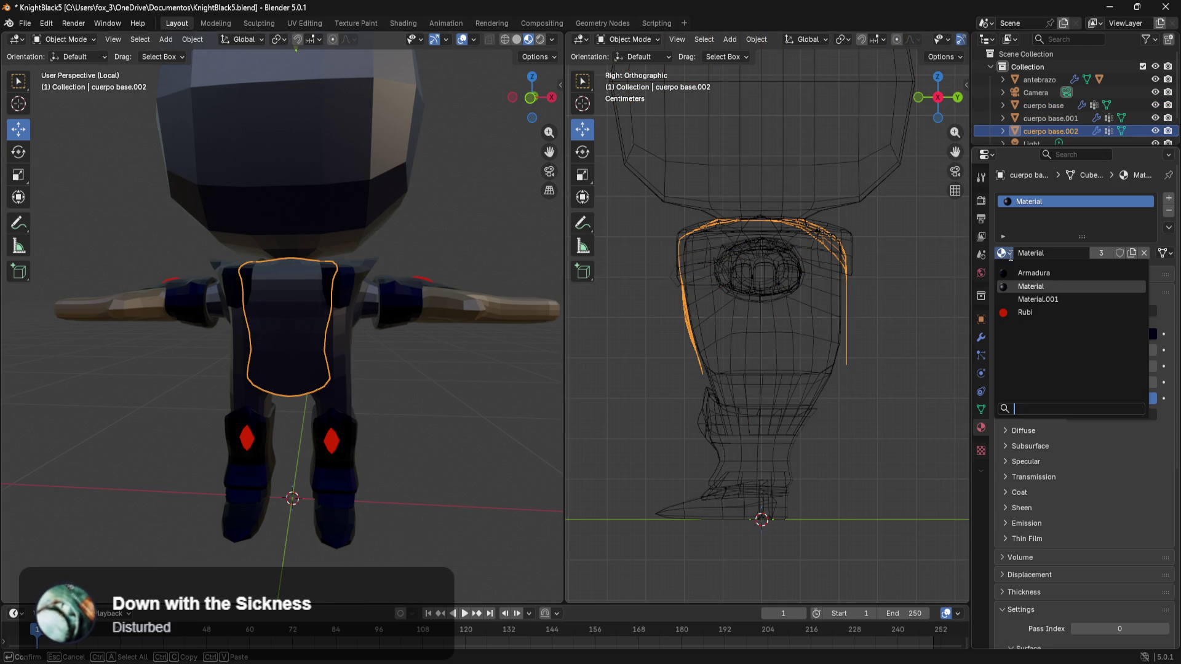
{"action": "left_click", "coordinate": [1034, 274]}
{"action": "mouse_move", "coordinate": [370, 318]}
{"action": "middle_mouse_down"}
{"action": "mouse_move", "coordinate": [490, 392]}
{"action": "mouse_move", "coordinate": [472, 368]}
{"action": "middle_mouse_up"}
{"action": "left_click", "coordinate": [479, 424]}
{"action": "mouse_move", "coordinate": [378, 324]}
{"action": "middle_mouse_down"}
{"action": "mouse_move", "coordinate": [464, 370]}
{"action": "mouse_move", "coordinate": [556, 362]}
{"action": "middle_mouse_up"}
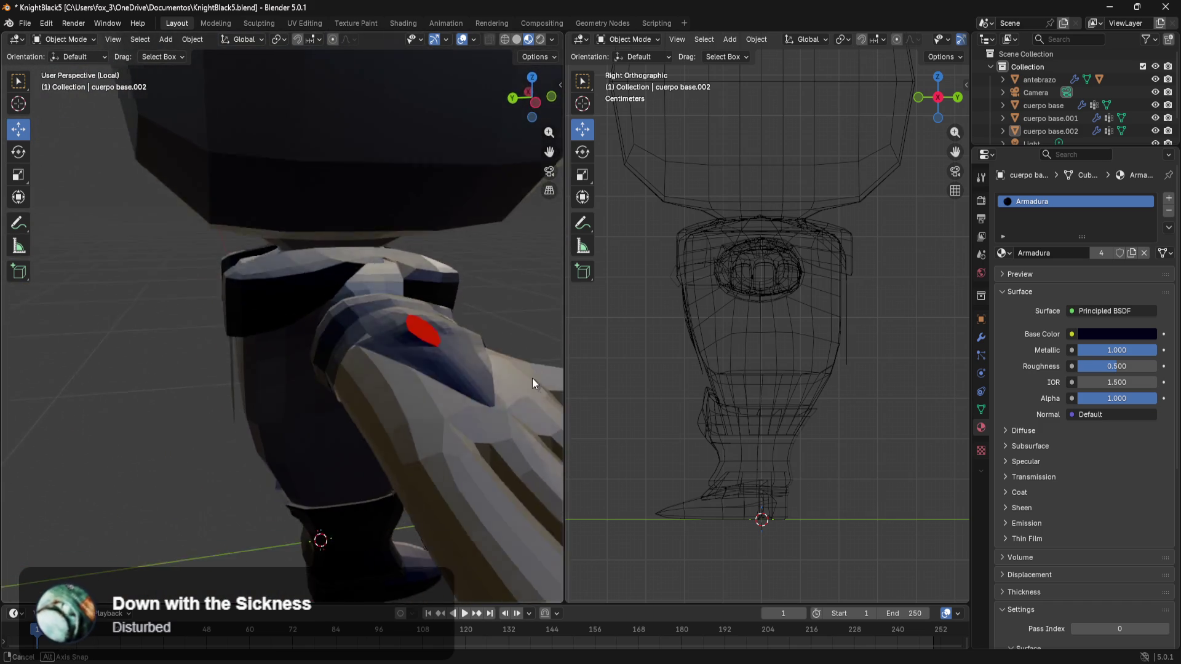
{"action": "mouse_move", "coordinate": [18, 370]}
{"action": "middle_mouse_down"}
{"action": "mouse_move", "coordinate": [481, 355]}
{"action": "mouse_move", "coordinate": [271, 360]}
{"action": "mouse_move", "coordinate": [155, 379]}
{"action": "mouse_move", "coordinate": [237, 431]}
{"action": "mouse_move", "coordinate": [372, 409]}
{"action": "mouse_move", "coordinate": [446, 350]}
{"action": "mouse_move", "coordinate": [515, 378]}
{"action": "mouse_move", "coordinate": [521, 405]}
{"action": "mouse_move", "coordinate": [59, 396]}
{"action": "mouse_move", "coordinate": [555, 363]}
{"action": "mouse_move", "coordinate": [3, 346]}
{"action": "middle_mouse_up"}
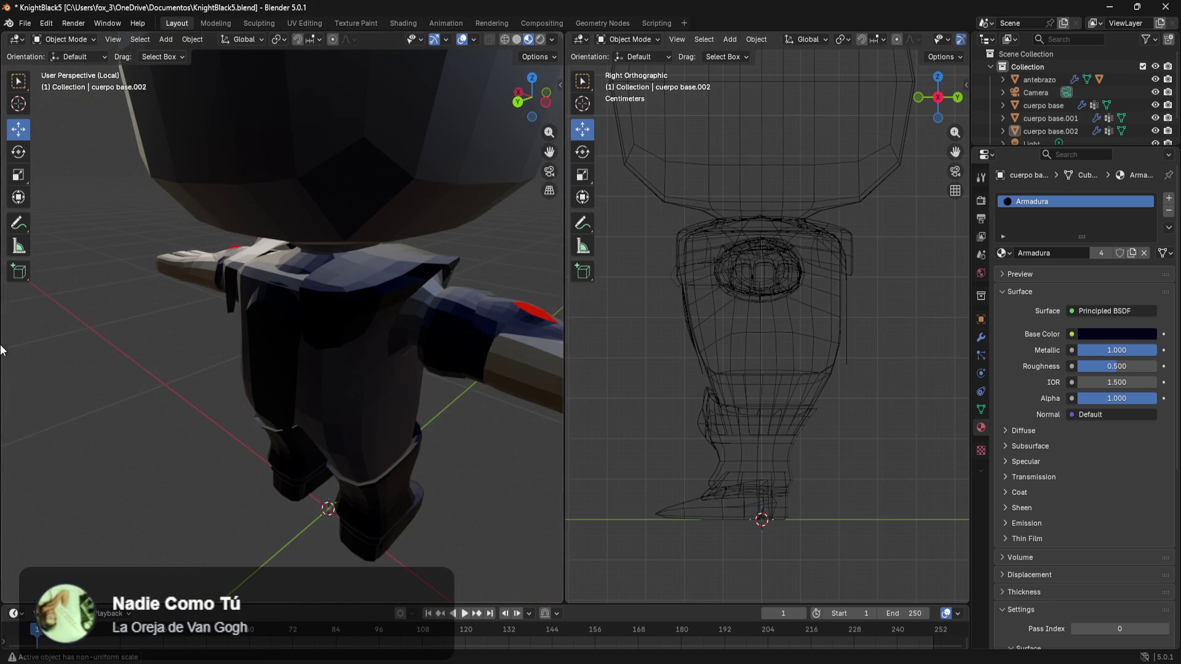
{"action": "left_click", "coordinate": [325, 276]}
{"action": "left_click", "coordinate": [258, 341]}
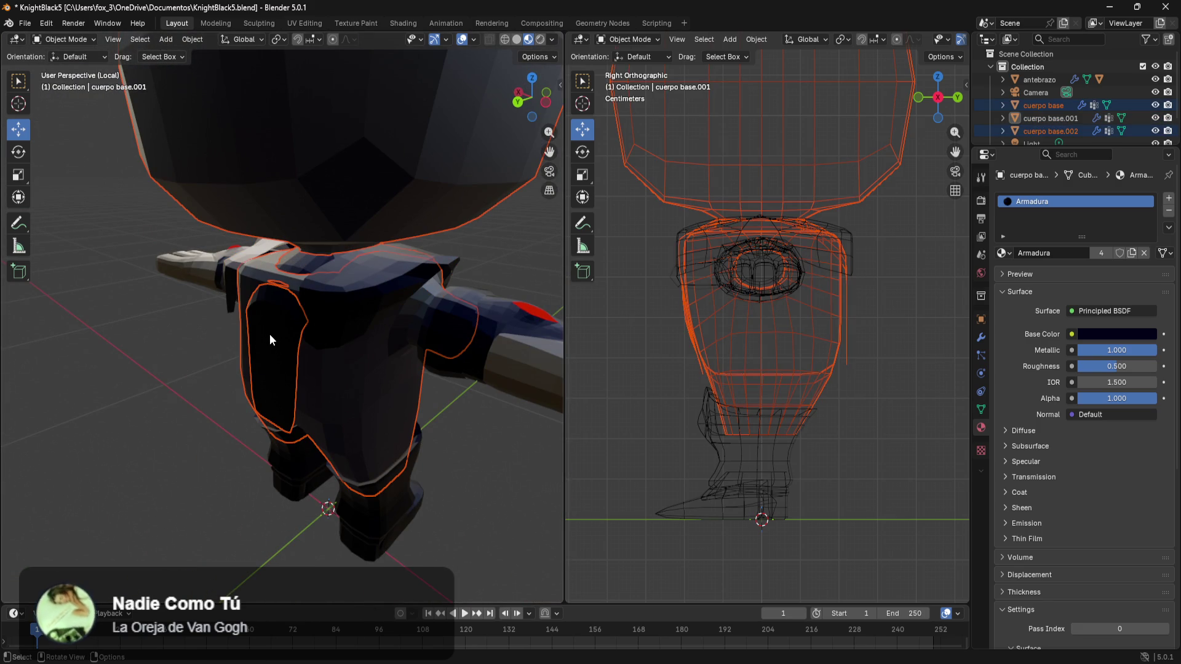
{"action": "left_click", "coordinate": [270, 335]}
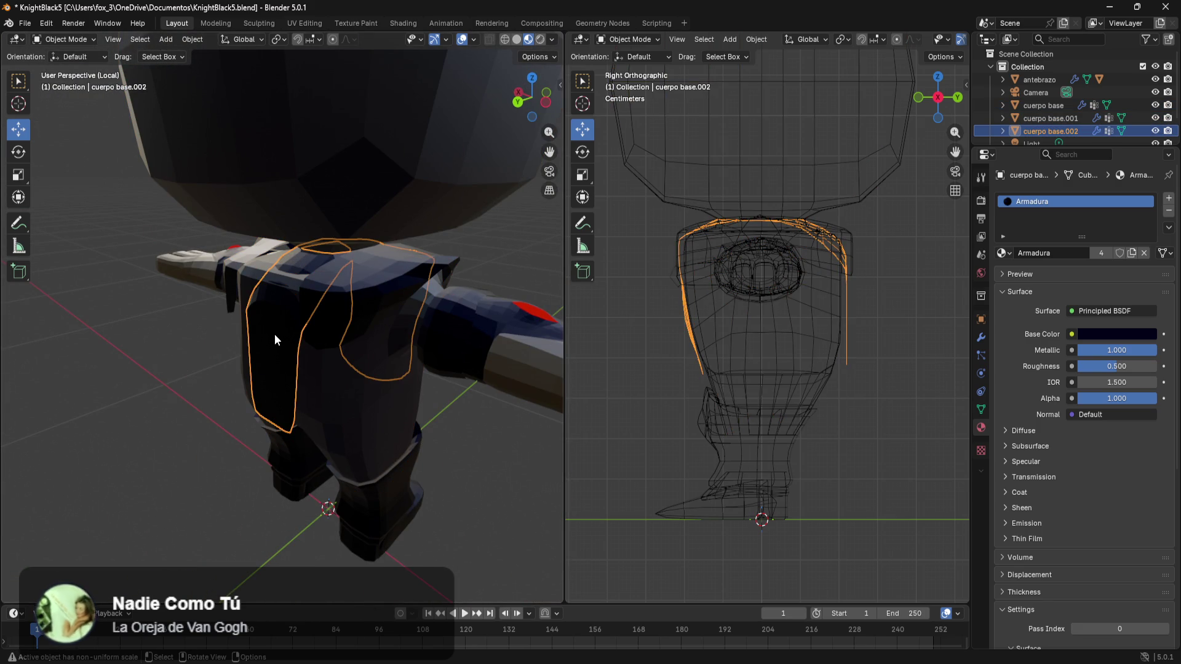